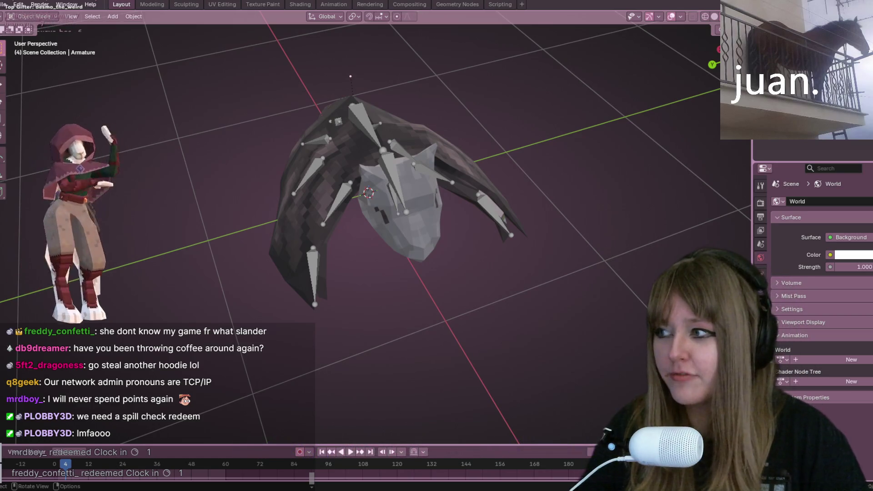
Step: Switch to the Animation workspace and orbit the viewport around the creature rig
middle_click_drag(141, 94, 246, 109)
mouse_move(446, 59)
middle_mouse_down()
mouse_move(423, 50)
mouse_move(492, 64)
mouse_move(533, 137)
mouse_move(409, 129)
mouse_move(406, 155)
mouse_move(463, 168)
mouse_move(427, 197)
middle_mouse_up()
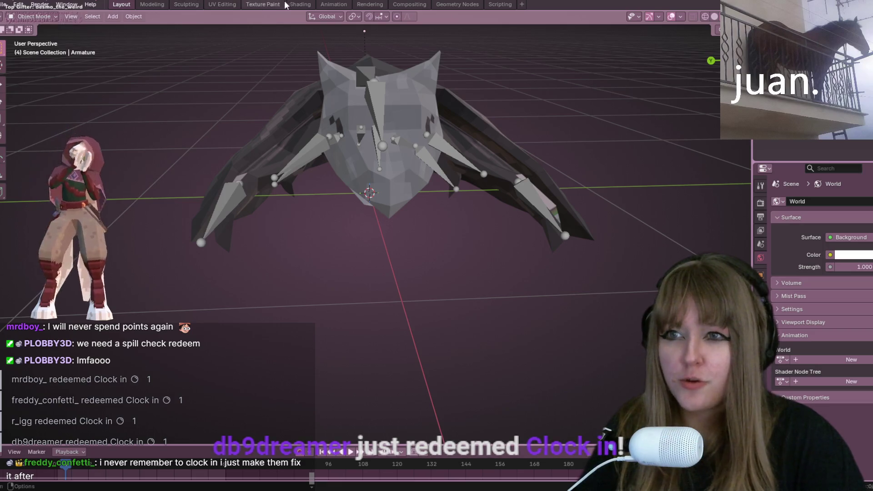
left_click(333, 4)
middle_click_drag(479, 191, 758, 160)
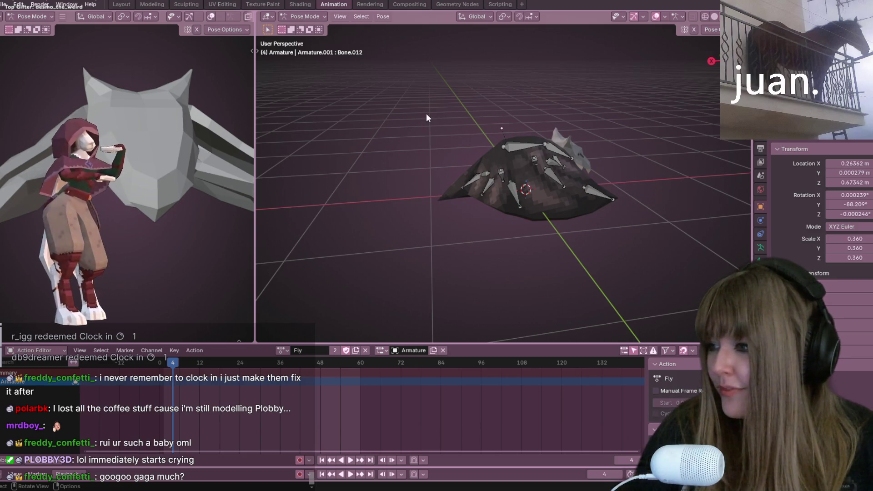
Step: Inspect the rig in orthographic top and right views and select the parent bone
key("shift+KP_7")
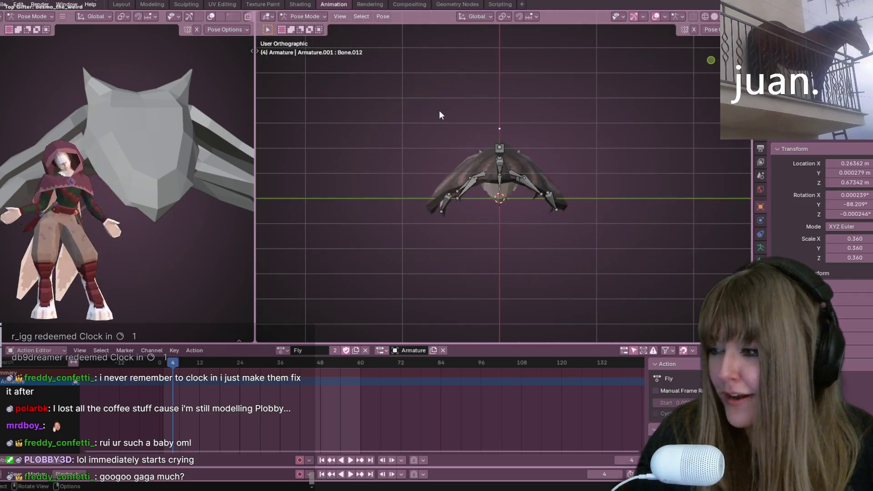
mouse_move(434, 110)
middle_mouse_down()
mouse_move(449, 96)
mouse_move(428, 77)
middle_mouse_up()
key("KP_3")
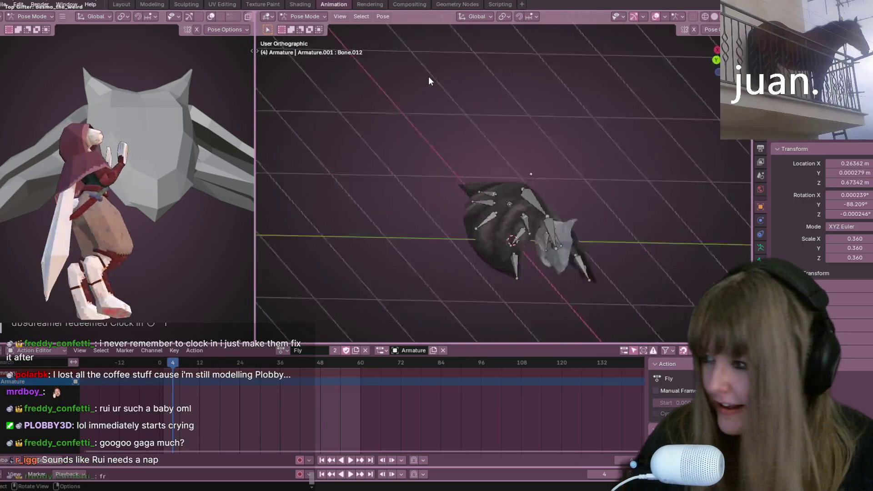
key("bracketleft")
scroll(428, 81, "up", 3)
scroll(428, 79, "up", 4)
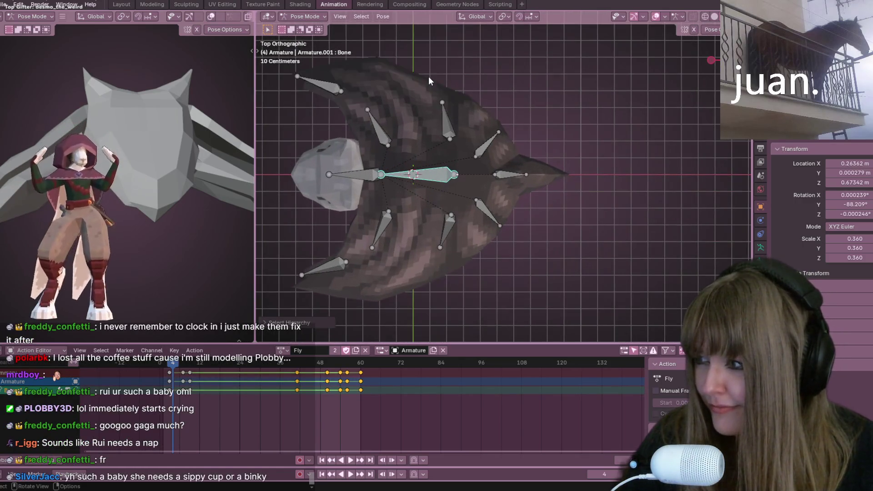
Step: Return to perspective, orbit close to the selected bone, and play the Fly animation
key("KP_9")
key("KP_5")
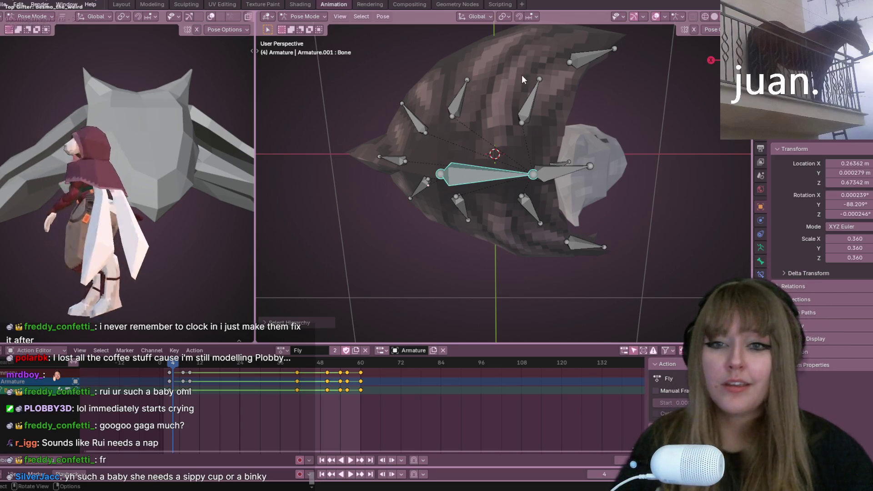
mouse_move(507, 242)
middle_mouse_down()
mouse_move(549, 188)
mouse_move(292, 35)
mouse_move(289, 131)
mouse_move(509, 174)
mouse_move(549, 205)
mouse_move(484, 208)
middle_mouse_up()
key("space")
scroll(484, 208, "down", 5)
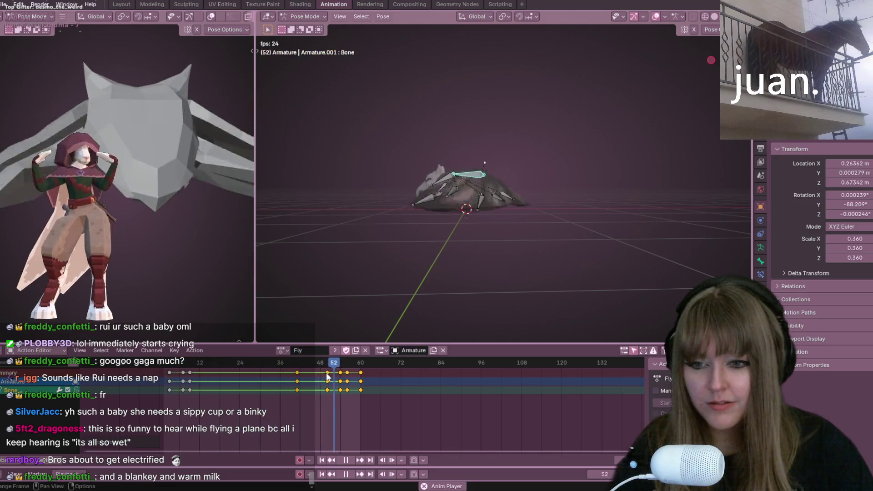
Step: Select all bones and shift the keyframe columns near frames 50–52 one frame later
key("a")
left_click(344, 373)
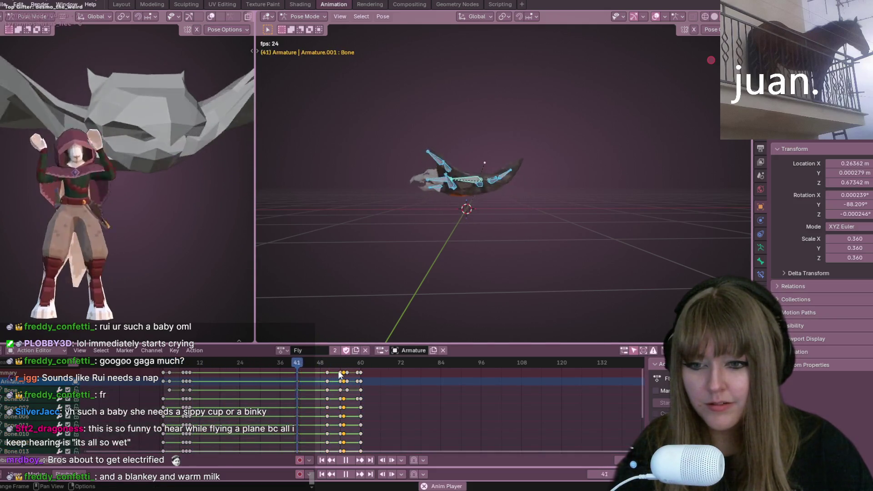
mouse_move(324, 369)
left_mouse_down()
mouse_move(343, 378)
mouse_move(337, 373)
left_mouse_up()
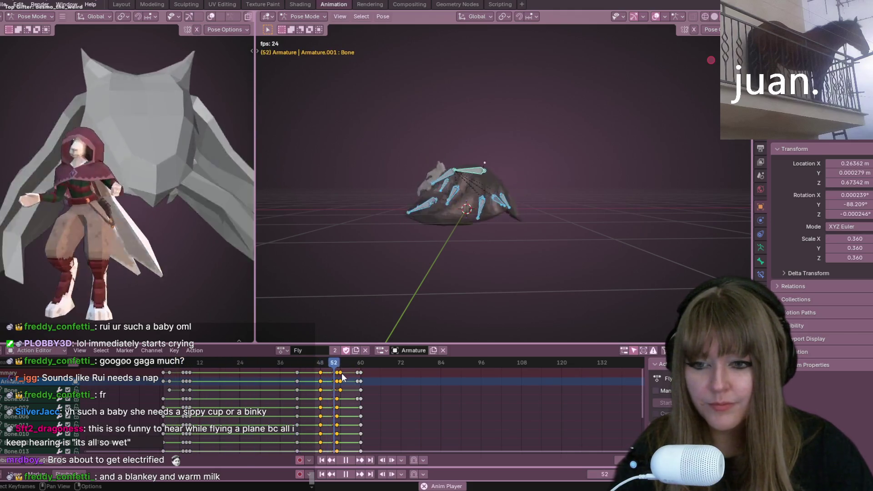
left_click_drag(342, 372, 359, 374)
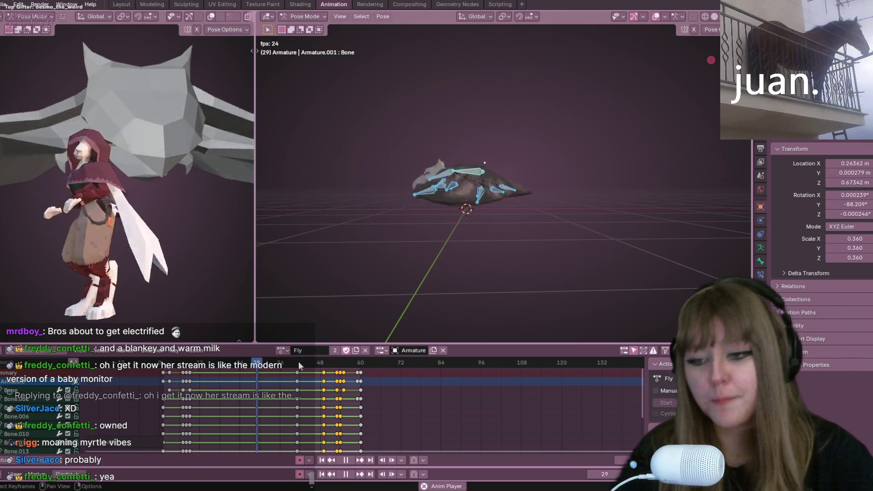
Step: Stop playback, move one wing keyframe column earlier, and resume playback
left_click(345, 460)
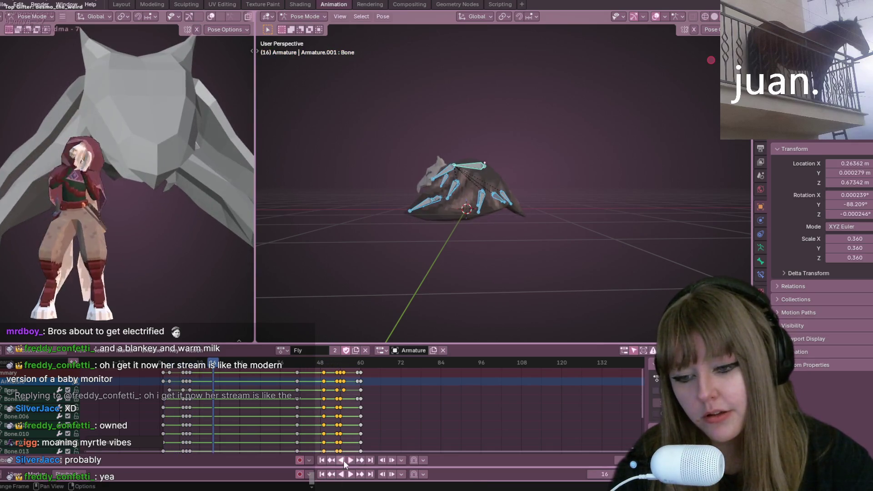
mouse_move(450, 119)
middle_mouse_down()
mouse_move(555, 189)
mouse_move(561, 214)
mouse_move(526, 159)
mouse_move(311, 345)
middle_mouse_up()
left_click_drag(296, 375, 256, 373)
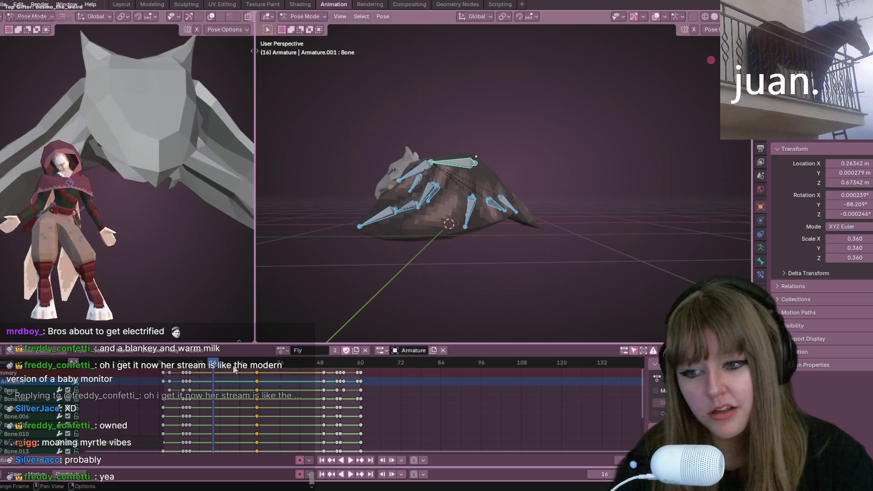
key("space")
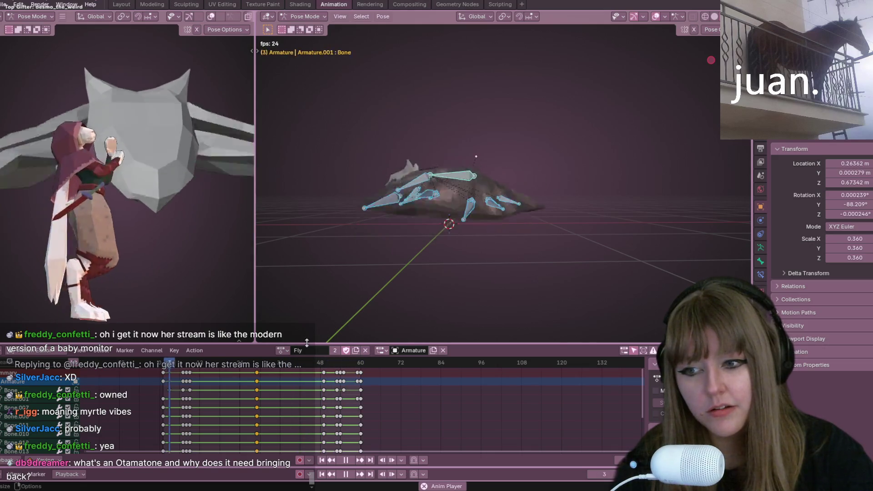
scroll(387, 250, "down", 2)
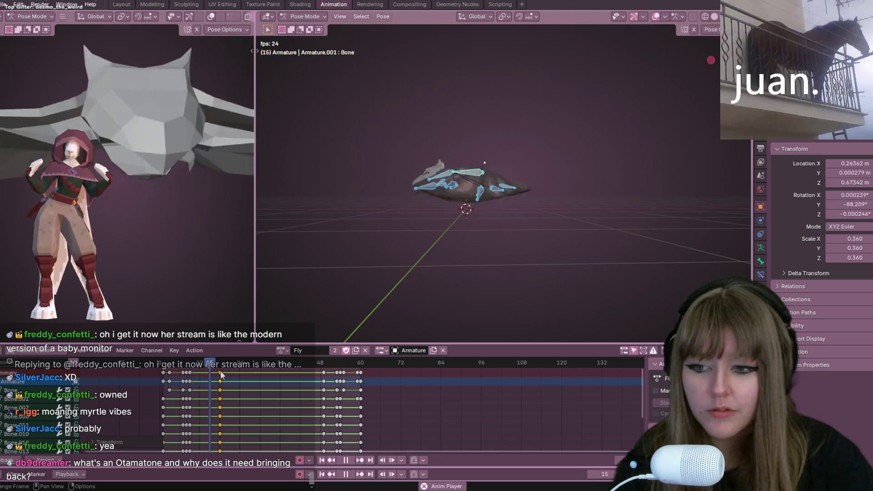
Step: Move the selected keyframes later to around frame 40 and duplicate that wing pose
key("g")
left_click(240, 373)
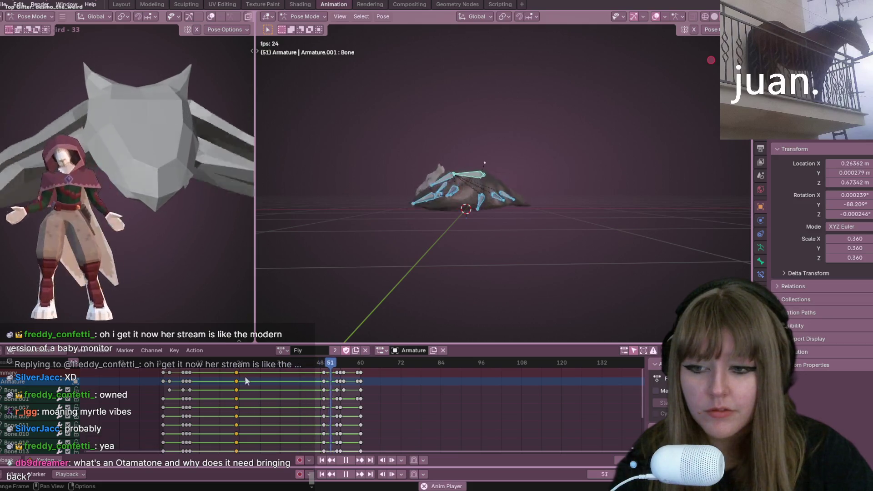
key("shift+d")
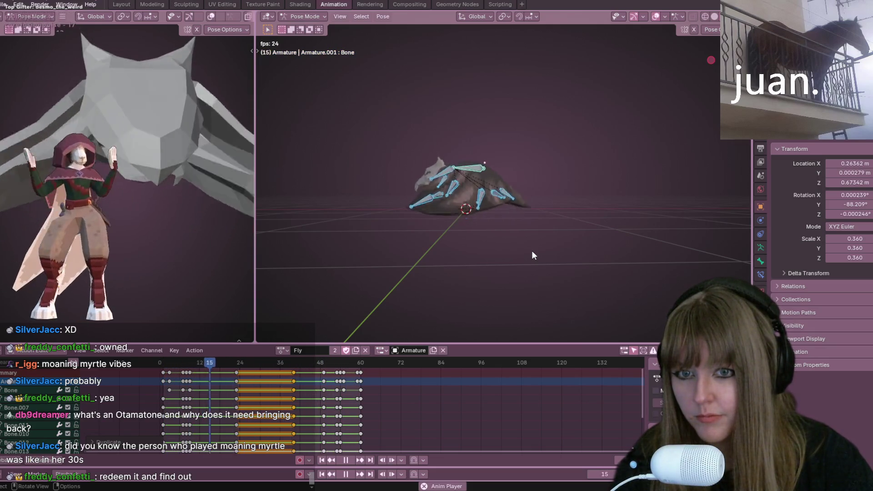
Step: Place the duplicated wing pose keyframes around frame 44 to lengthen the hold
left_click(306, 379)
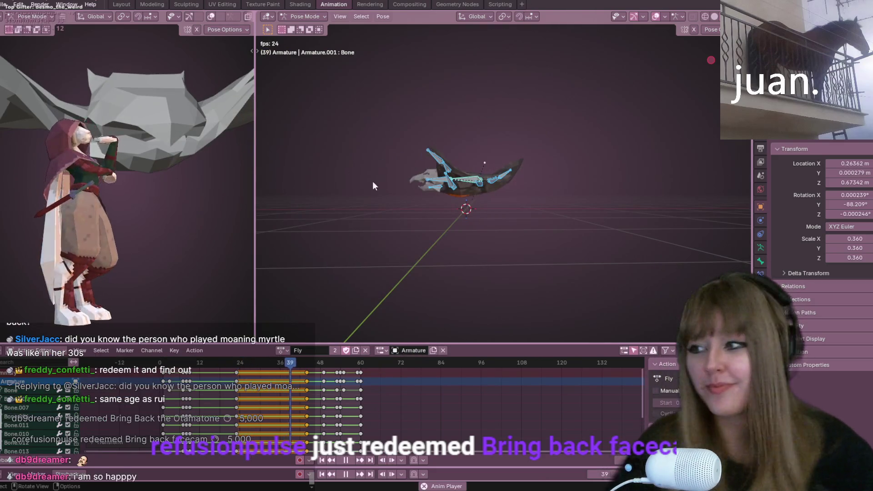
mouse_move(404, 149)
middle_mouse_down()
mouse_move(479, 150)
mouse_move(535, 115)
mouse_move(509, 31)
middle_mouse_up()
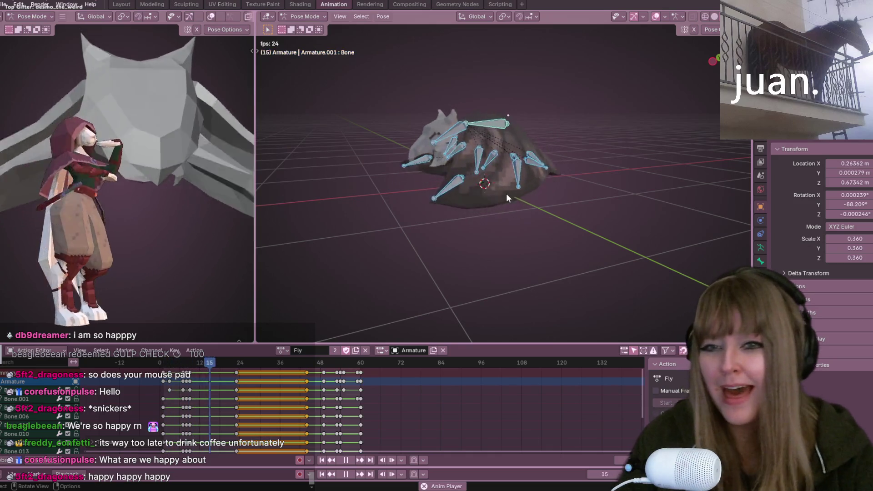
mouse_move(354, 320)
middle_mouse_down()
mouse_move(578, 188)
mouse_move(484, 272)
middle_mouse_up()
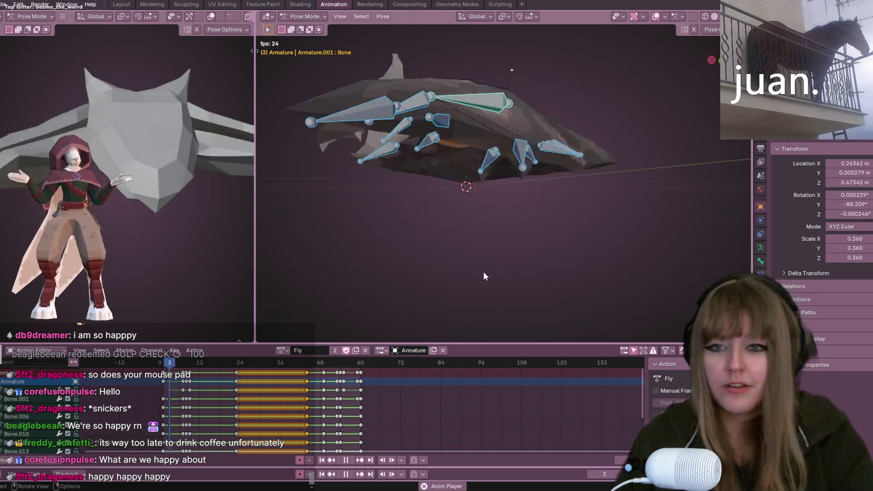
scroll(484, 271, "up", 3)
mouse_move(473, 217)
middle_mouse_down()
mouse_move(549, 272)
mouse_move(508, 241)
mouse_move(544, 87)
mouse_move(544, 99)
middle_mouse_up()
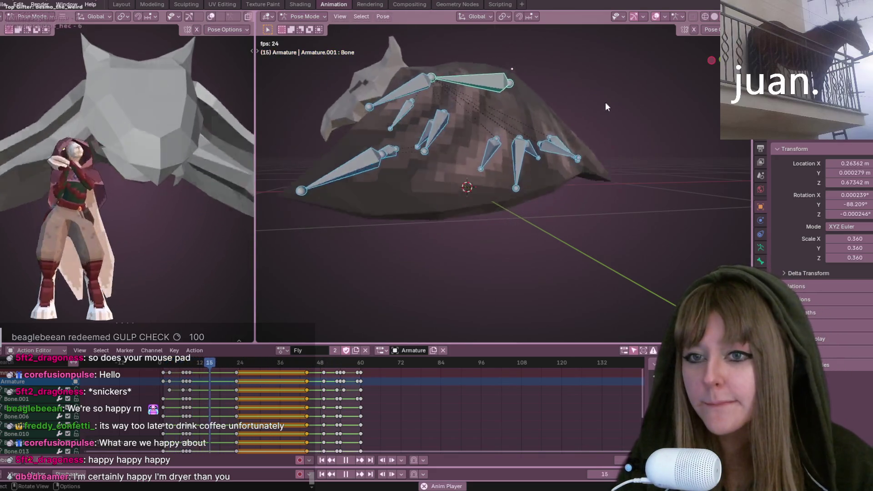
mouse_move(522, 164)
middle_mouse_down()
mouse_move(465, 156)
mouse_move(488, 104)
mouse_move(531, 149)
mouse_move(539, 138)
mouse_move(520, 144)
middle_mouse_up()
middle_click_drag(483, 198, 496, 203)
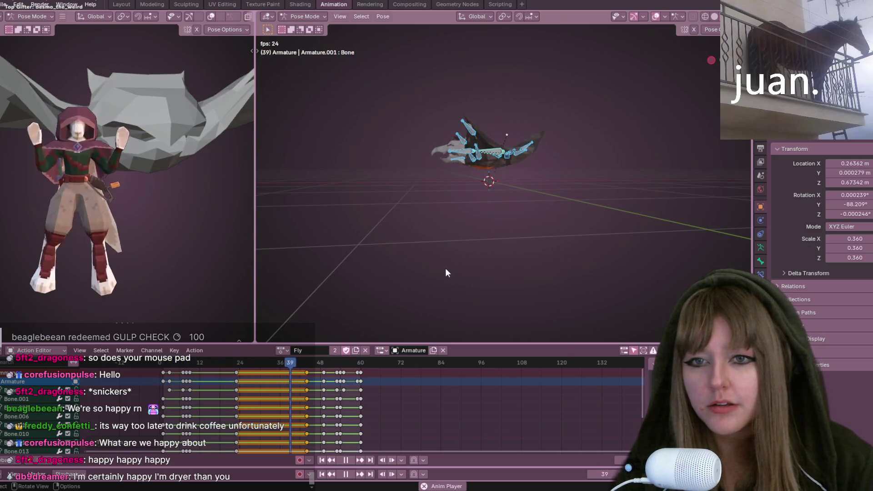
Step: Stop the wing-flap playback and scrub the playhead back to frame 9
middle_click_drag(447, 271, 653, 177)
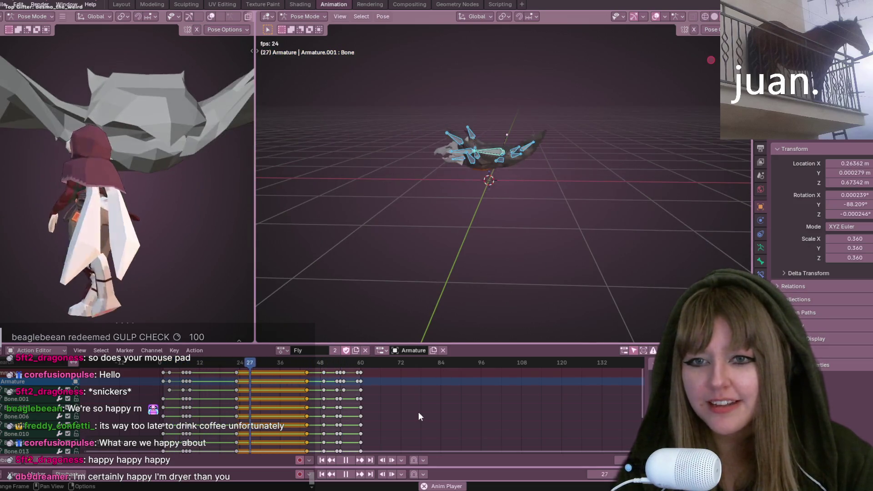
left_click(350, 460)
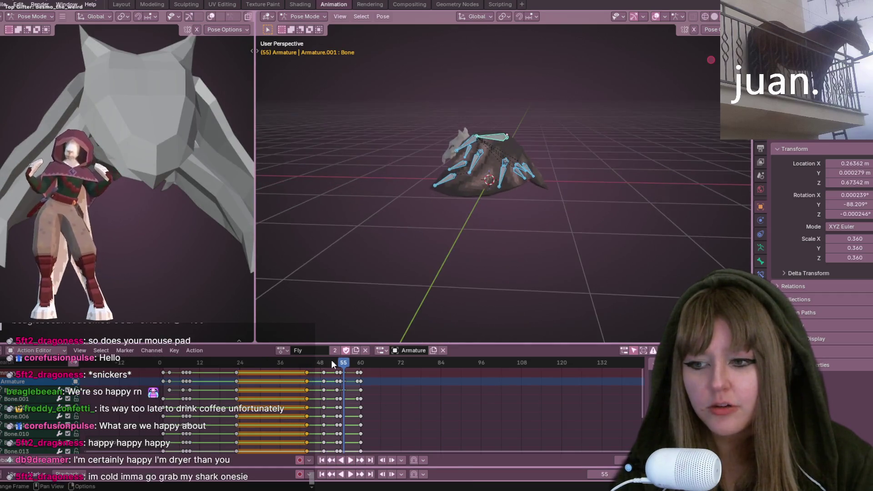
mouse_move(338, 366)
left_mouse_down()
mouse_move(148, 370)
mouse_move(218, 365)
mouse_move(195, 366)
left_mouse_up()
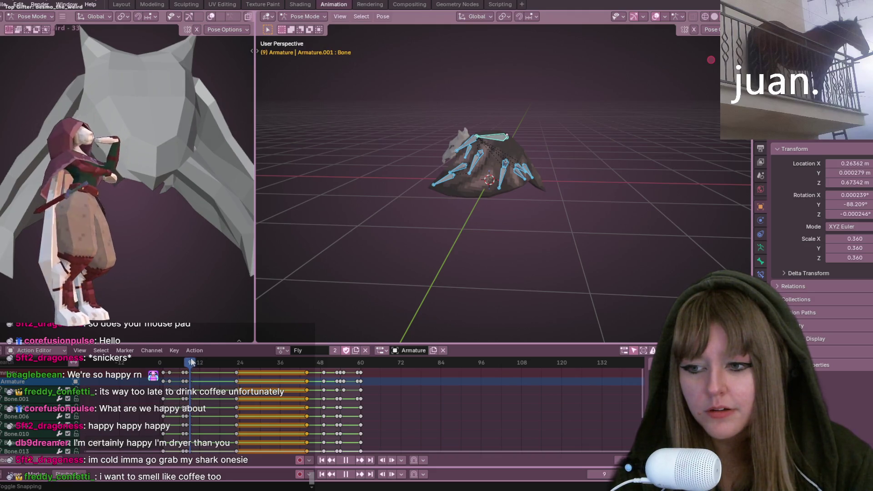
mouse_move(576, 191)
middle_mouse_down()
mouse_move(653, 181)
mouse_move(572, 121)
mouse_move(457, 244)
mouse_move(645, 115)
mouse_move(627, 186)
mouse_move(580, 217)
mouse_move(541, 177)
middle_mouse_up()
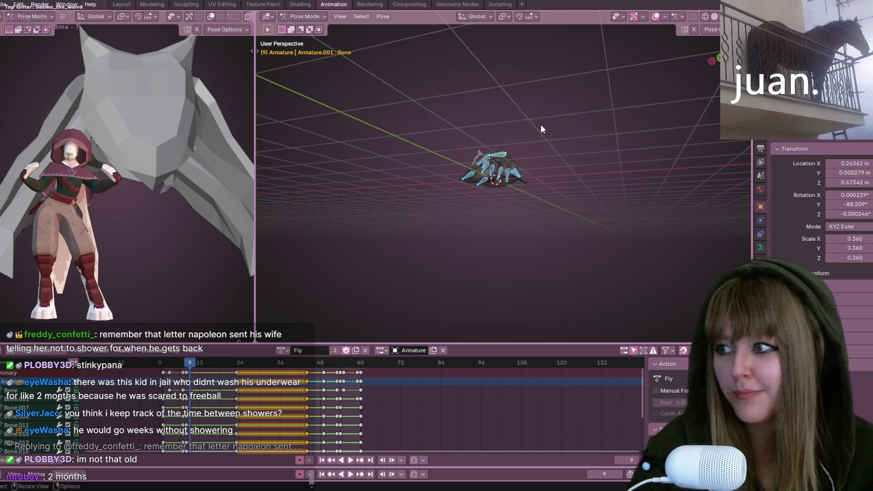
Step: Orbit and zoom around the bat's wing bones and mesh from several angles
mouse_move(541, 129)
middle_mouse_down()
mouse_move(553, 211)
mouse_move(385, 146)
mouse_move(453, 168)
mouse_move(468, 142)
middle_mouse_up()
scroll(386, 147, "up", 3)
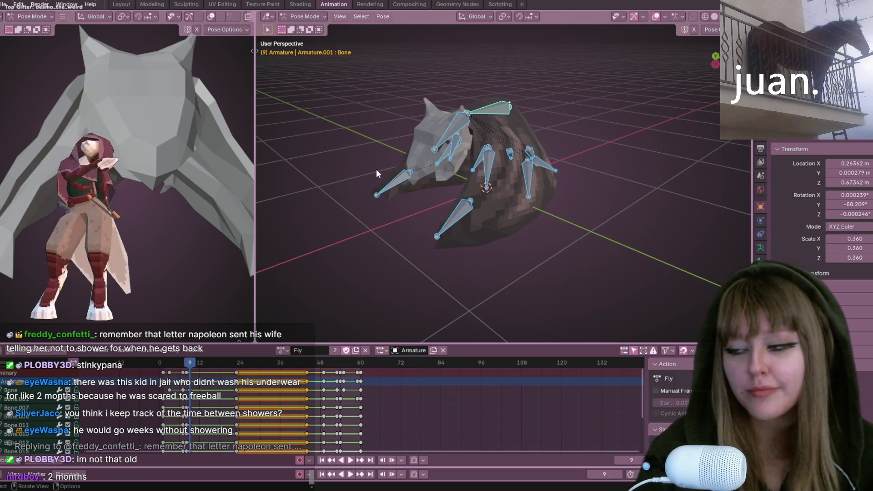
scroll(376, 170, "up", 2)
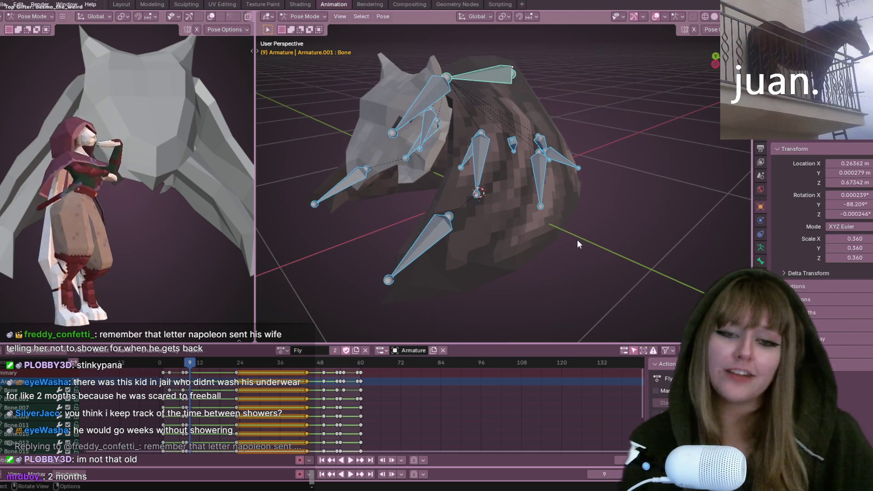
mouse_move(527, 135)
middle_mouse_down()
mouse_move(459, 129)
mouse_move(555, 147)
mouse_move(607, 219)
mouse_move(606, 195)
mouse_move(470, 154)
mouse_move(312, 198)
mouse_move(399, 174)
mouse_move(517, 159)
mouse_move(474, 278)
mouse_move(586, 203)
mouse_move(516, 204)
mouse_move(388, 275)
mouse_move(442, 159)
mouse_move(500, 239)
middle_mouse_up()
mouse_move(558, 265)
middle_mouse_down()
mouse_move(606, 205)
mouse_move(555, 200)
middle_mouse_up()
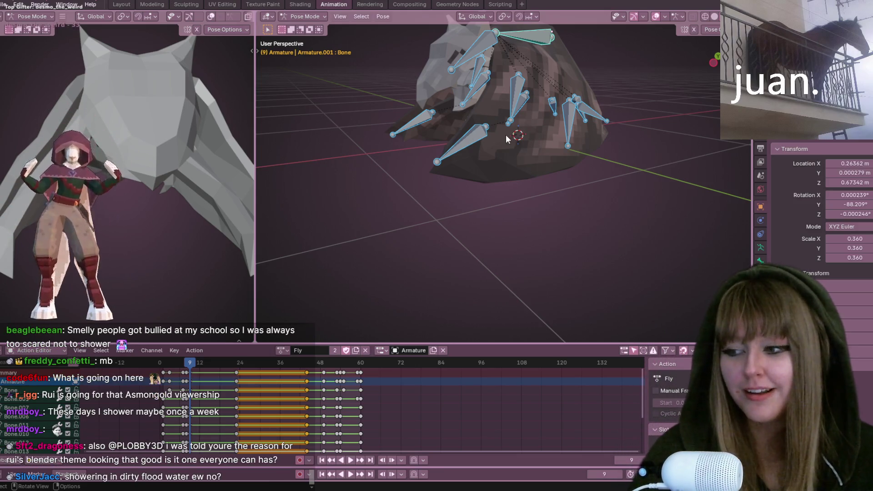
mouse_move(451, 106)
middle_mouse_down()
mouse_move(574, 96)
mouse_move(413, 182)
middle_mouse_up()
scroll(580, 171, "down", 5)
mouse_move(569, 151)
middle_mouse_down()
mouse_move(490, 134)
mouse_move(477, 155)
middle_mouse_up()
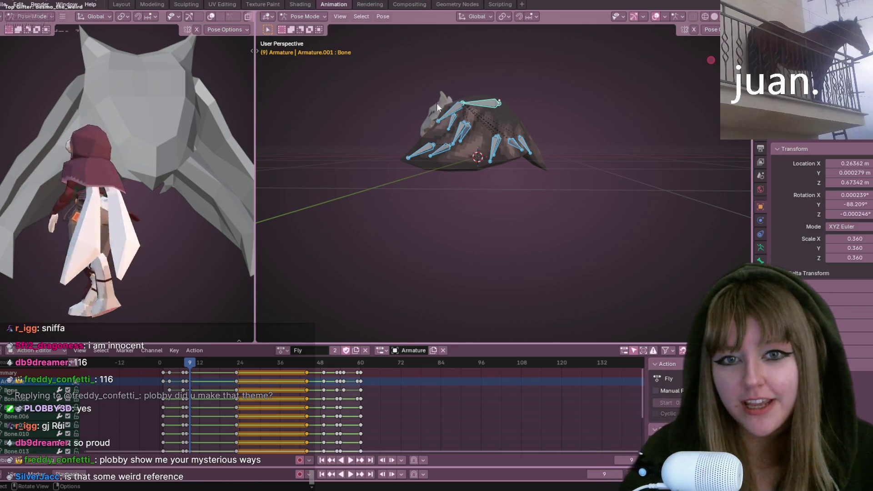
Step: Play the Fly flap from a left side view, then stop with the bat centred
middle_click_drag(436, 103, 528, 136)
mouse_move(491, 254)
middle_mouse_down("alt")
mouse_move(438, 263)
mouse_move(436, 273)
middle_mouse_up("alt")
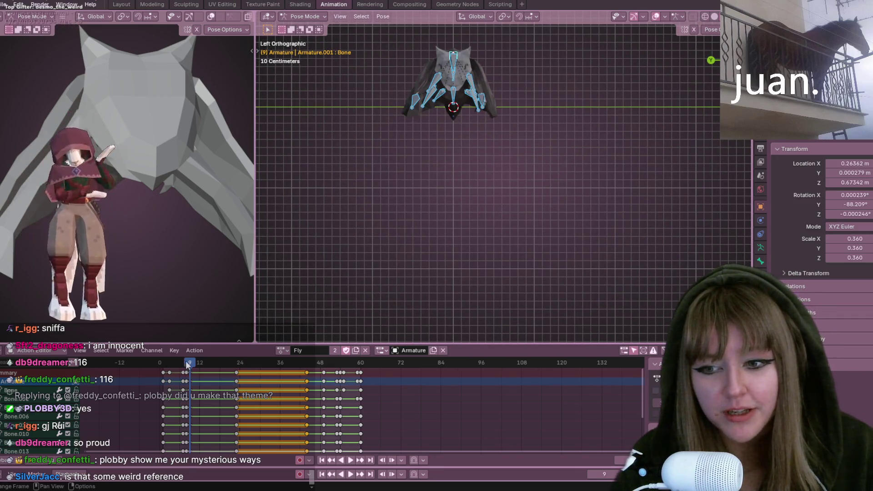
key("space")
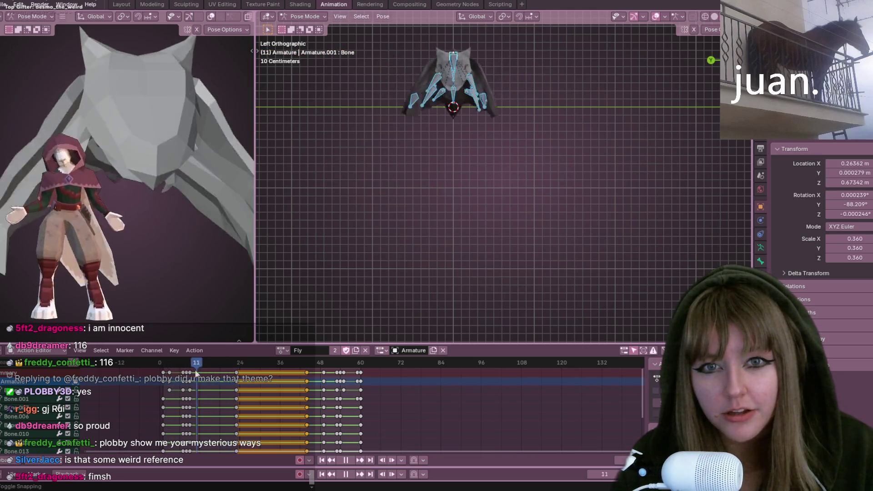
mouse_move(552, 125)
middle_mouse_down("shift")
mouse_move(541, 174)
mouse_move(517, 128)
mouse_move(577, 206)
middle_mouse_up("shift")
key("space")
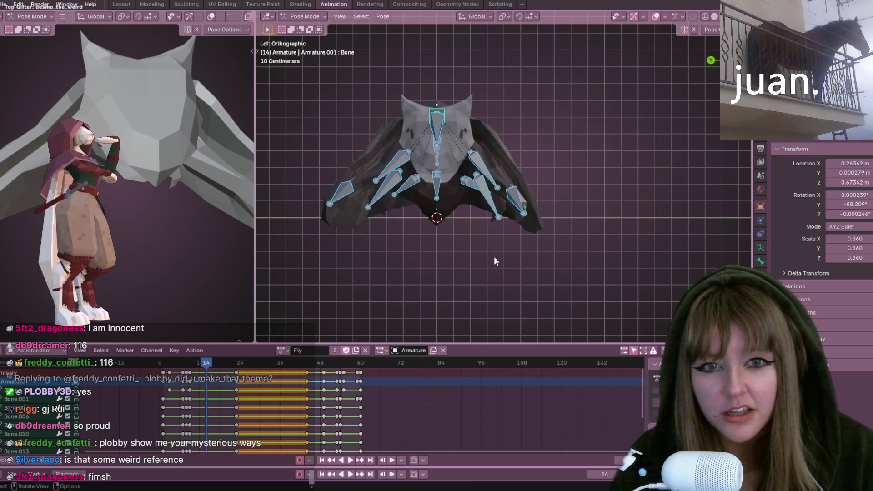
Step: Scrub back to frame 0, restart playback, and orbit into a perspective view
left_click_drag(206, 362, 159, 362)
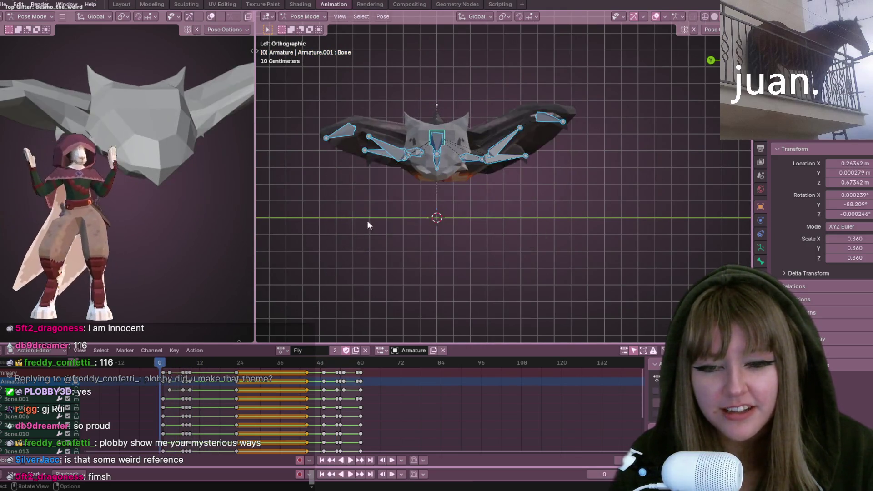
middle_click_drag(368, 225, 388, 213, "shift")
key("space")
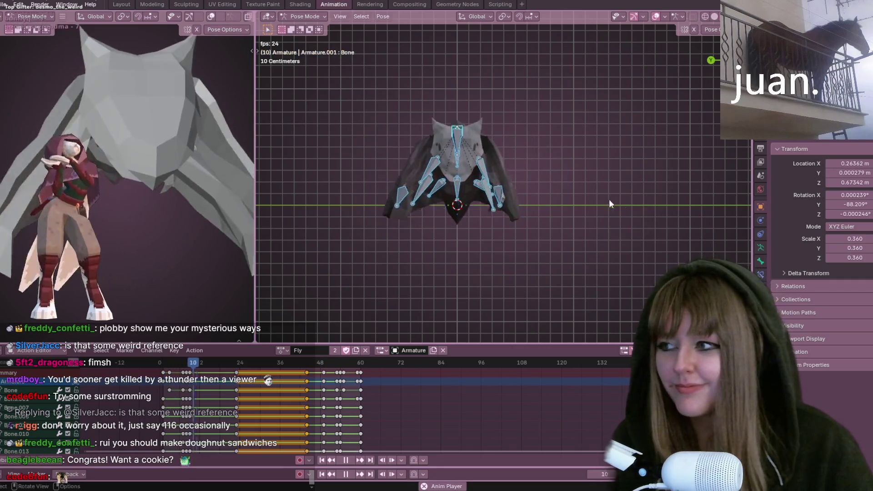
middle_click_drag(609, 199, 634, 202)
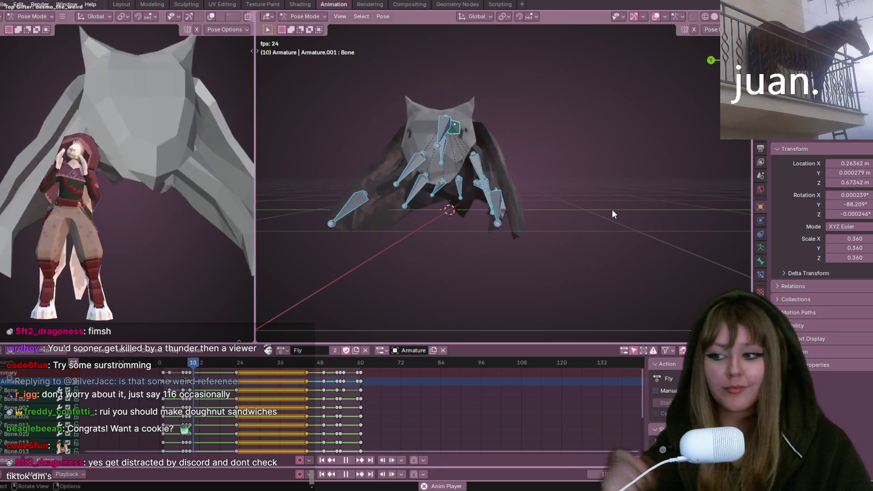
Step: Pause the Fly playback at frame 22 with the wings raised
key("space")
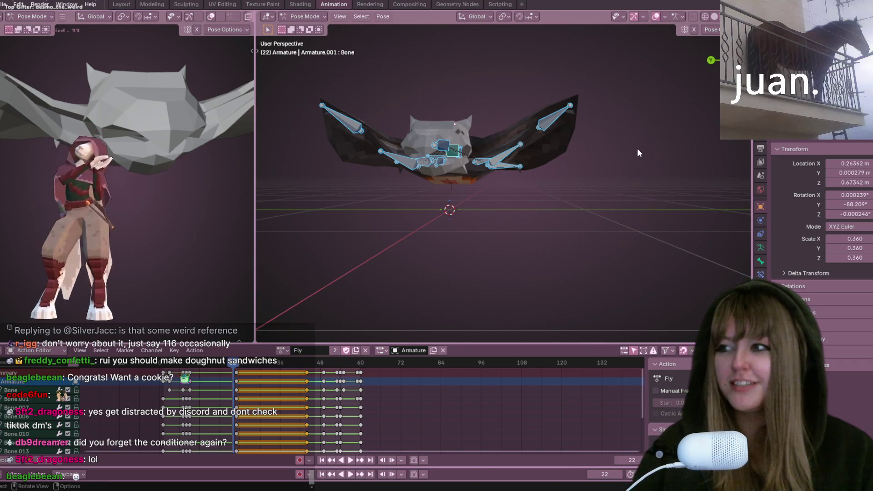
Step: Play the Fly action, scrub ahead to frame 330, and orbit to look down on the bat
scroll(591, 138, "up", 2)
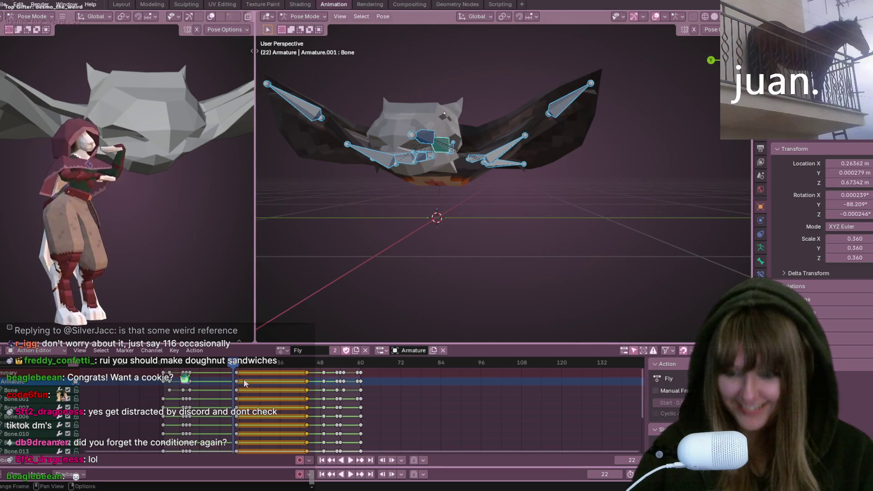
key("space")
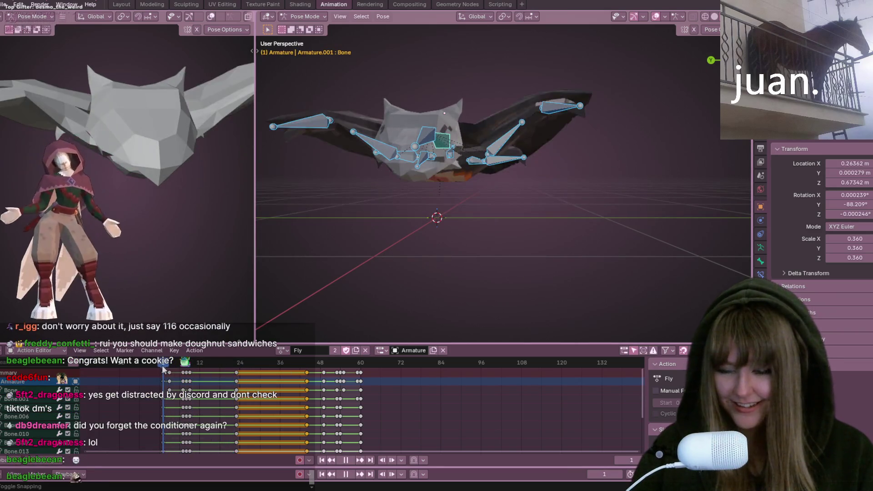
mouse_move(213, 373)
left_mouse_down()
mouse_move(373, 359)
mouse_move(527, 360)
left_mouse_up()
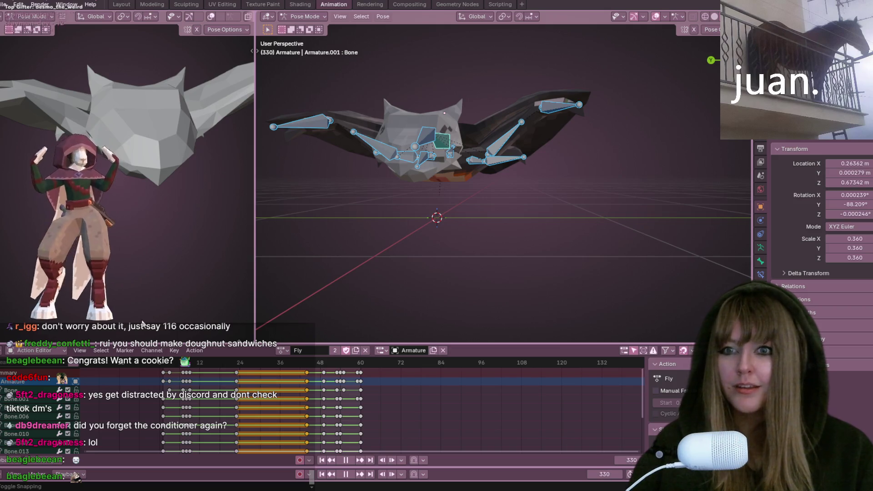
mouse_move(336, 220)
middle_mouse_down()
mouse_move(412, 216)
mouse_move(473, 196)
mouse_move(455, 244)
mouse_move(482, 293)
mouse_move(736, 193)
mouse_move(599, 144)
mouse_move(518, 163)
mouse_move(496, 245)
mouse_move(313, 229)
middle_mouse_up()
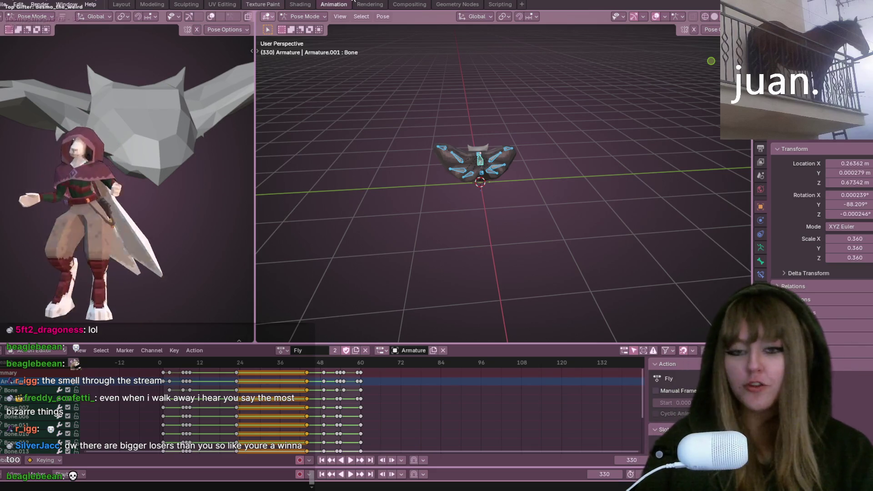
mouse_move(514, 180)
middle_mouse_down()
mouse_move(550, 181)
mouse_move(473, 197)
middle_mouse_up()
Step: Play the Fly animation and orbit, snapping the view to an orthographic axis
key("space")
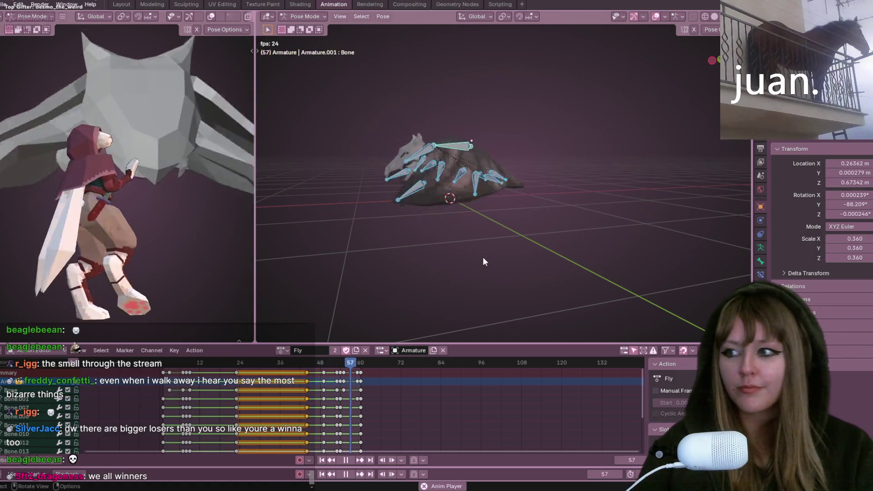
mouse_move(382, 159)
middle_mouse_down()
mouse_move(601, 160)
mouse_move(554, 188)
mouse_move(596, 162)
mouse_move(573, 214)
mouse_move(503, 145)
mouse_move(716, 72)
middle_mouse_up()
left_click(715, 72)
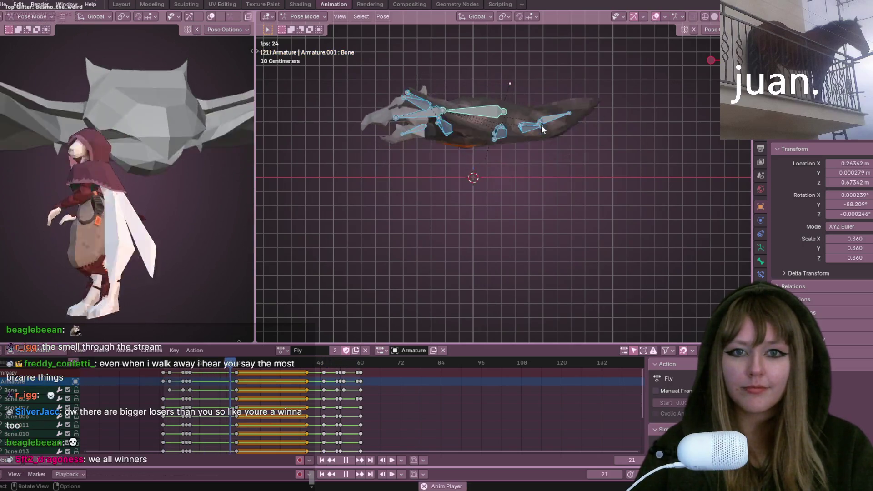
Step: Stop playback, frame the bat closer in front view, and replay from frame 0
key("space")
mouse_move(476, 275)
middle_mouse_down("shift")
mouse_move(517, 276)
mouse_move(526, 296)
middle_mouse_up("shift")
scroll(526, 296, "up", 2)
left_click(159, 362)
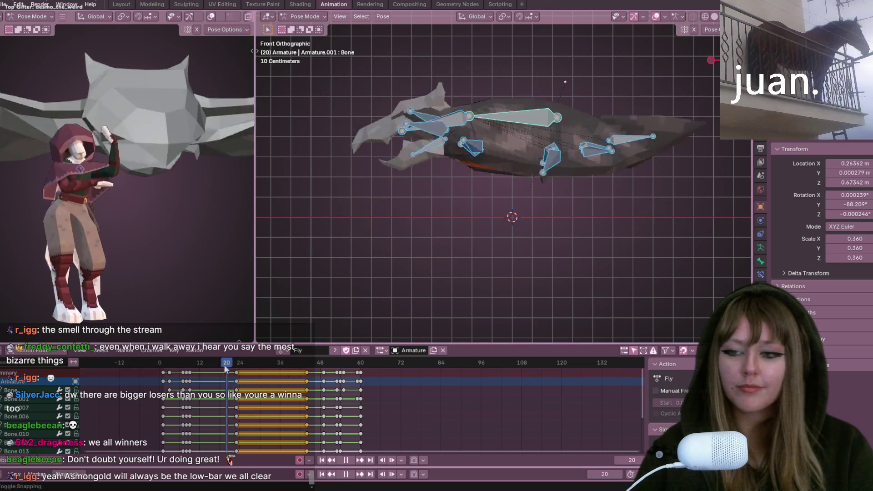
key("space")
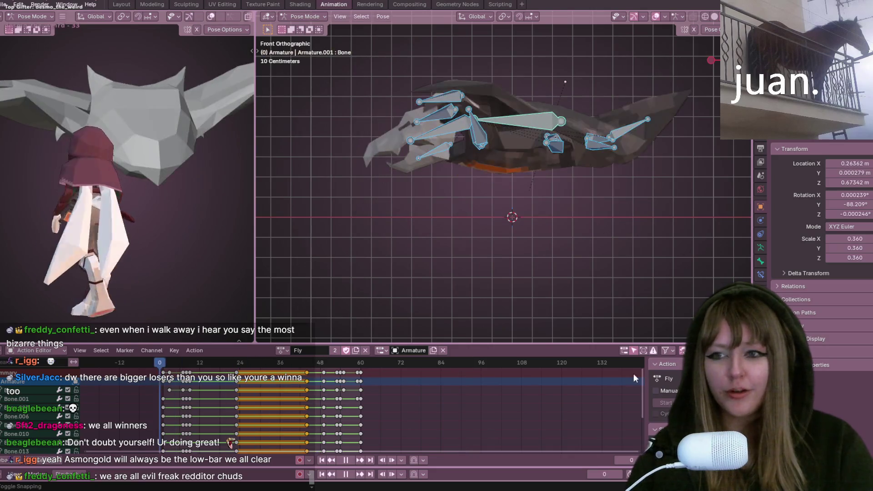
Step: Scrub to frame 21 and check the wing pose in the left and front numpad views
left_click(234, 381)
left_click_drag(234, 381, 231, 382)
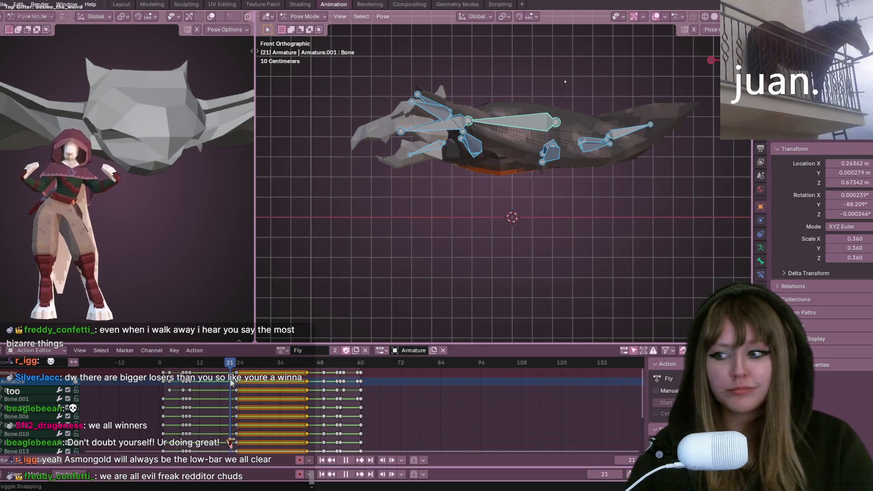
key("KP_4")
key("KP_4")
key("KP_4")
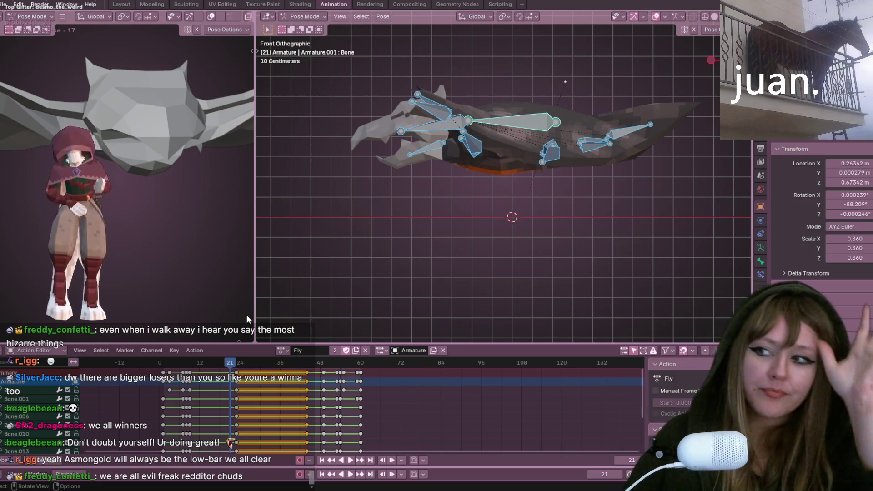
key("KP_1")
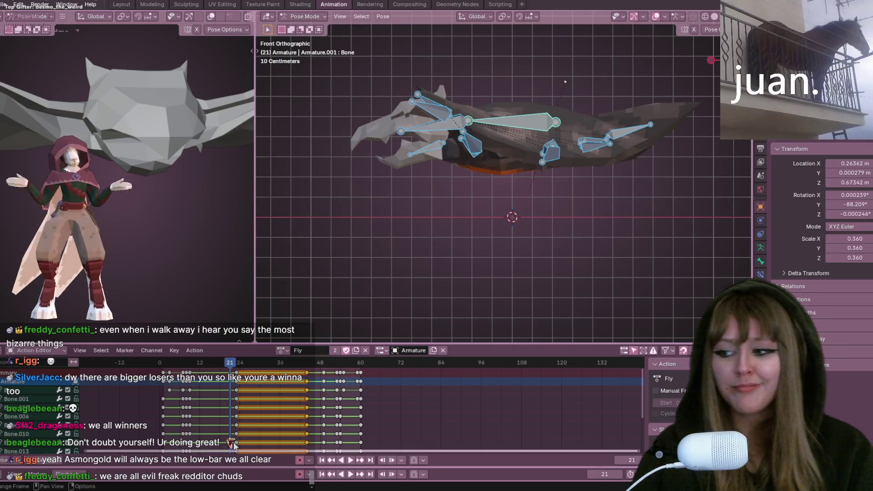
Step: Recentre the bat in the front view and resume Fly playback, jumping to frame 34
scroll(439, 230, "down", 3)
scroll(528, 233, "up", 2)
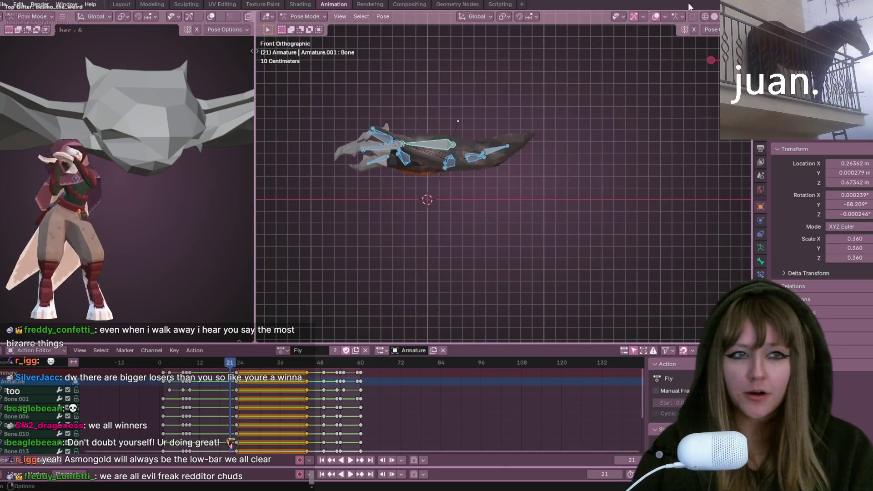
middle_click_drag(617, 119, 519, 161, "shift")
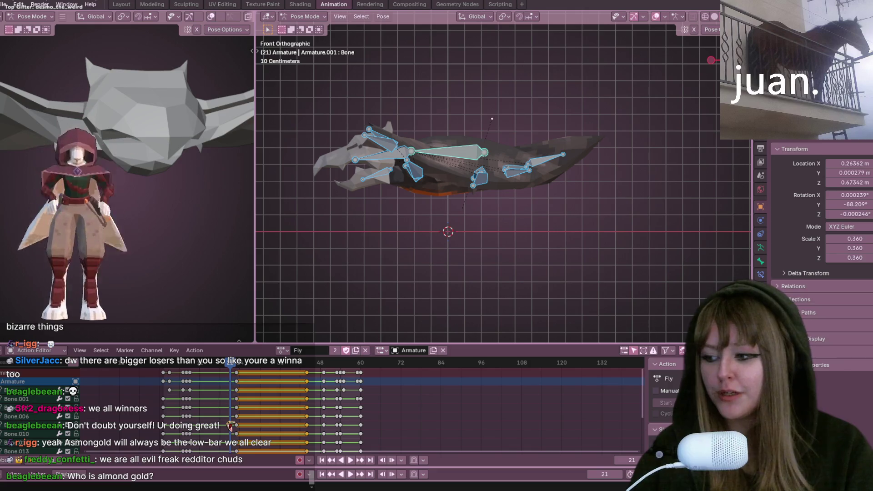
scroll(496, 107, "up", 1)
mouse_move(496, 107)
middle_mouse_down("shift")
mouse_move(528, 133)
mouse_move(517, 188)
mouse_move(480, 161)
middle_mouse_up("shift")
key("space")
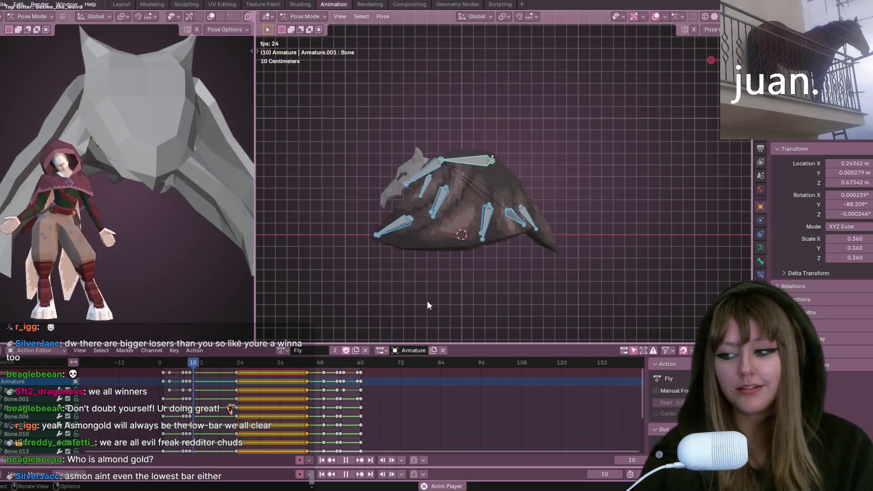
left_click(275, 364)
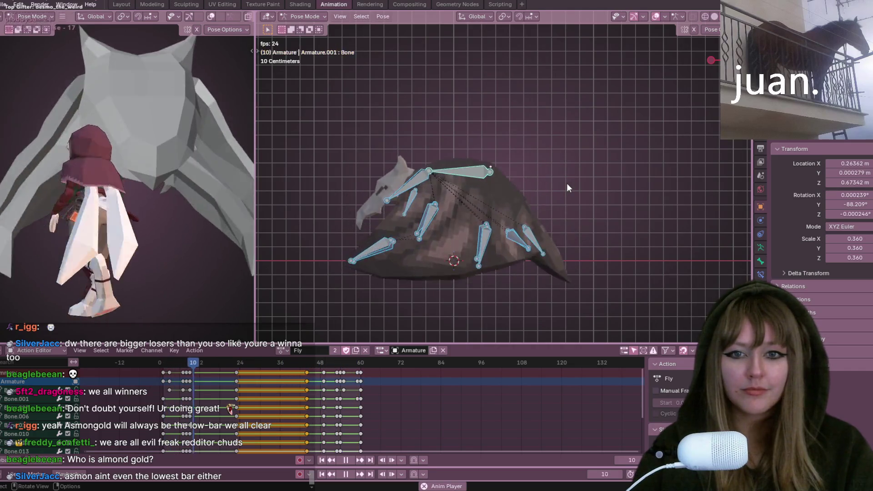
Step: Stop the Fly playback, then restart the wing-flap playback
key("space")
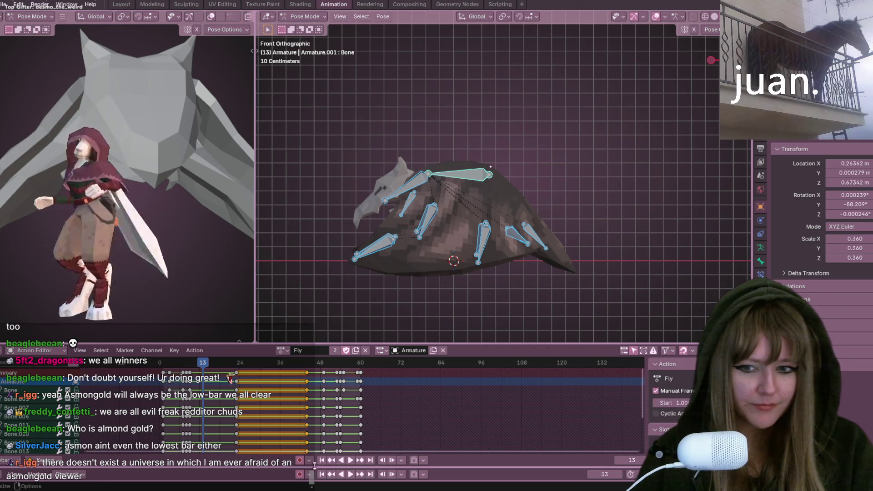
left_click(350, 461)
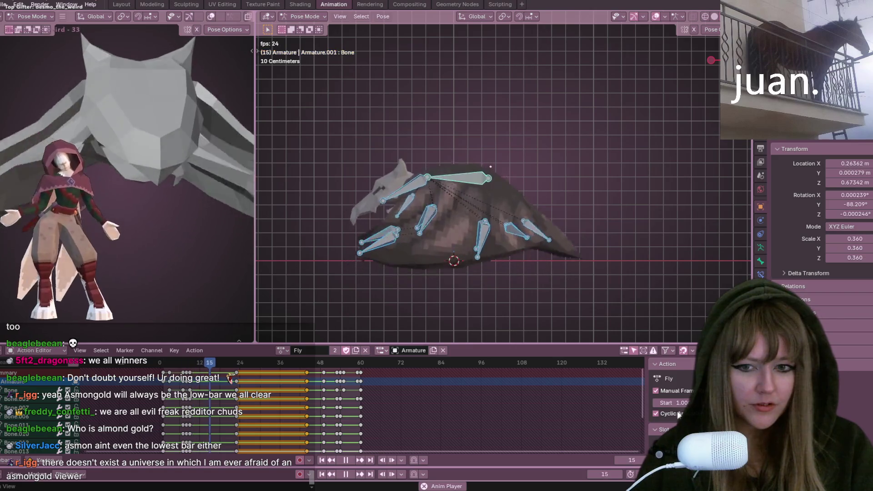
Step: Enable Cyclic Animation on the Fly action in the Action panel
left_click(667, 414)
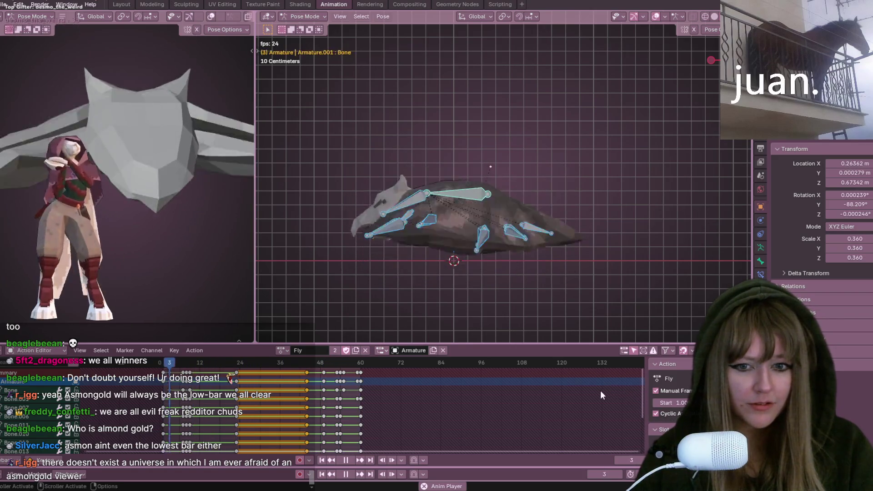
scroll(566, 258, "down", 3)
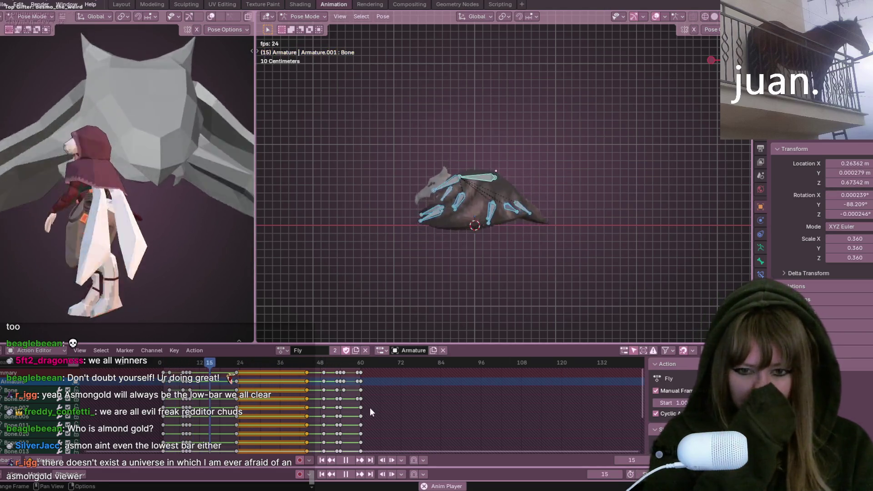
Step: Select the keyframe column at frame 60 in the Action Editor
left_click(361, 373)
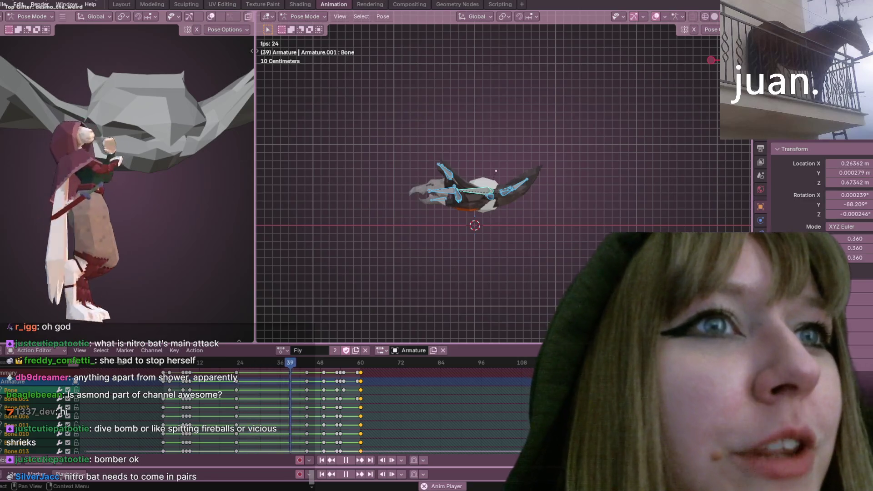
Step: Orbit from Front Orthographic into a tilted perspective view of the looping bat
mouse_move(561, 231)
middle_mouse_down()
mouse_move(661, 208)
mouse_move(670, 219)
middle_mouse_up()
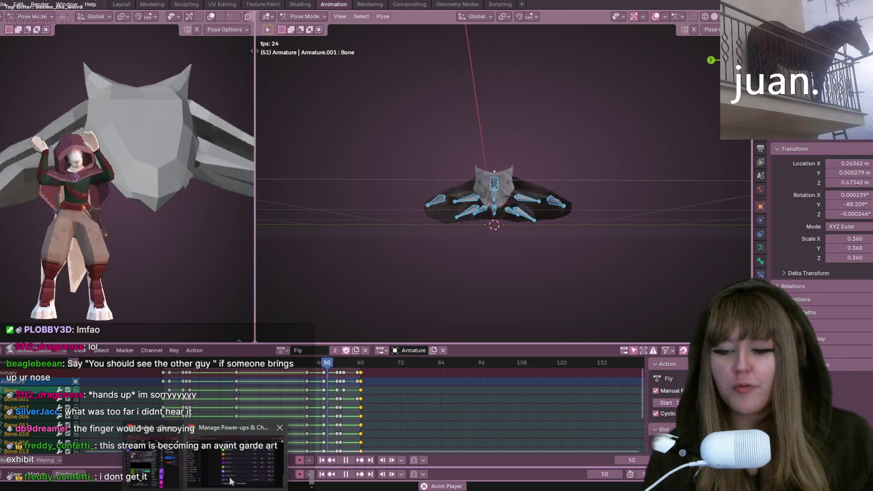
key("alt+Tab")
key("alt+Tab")
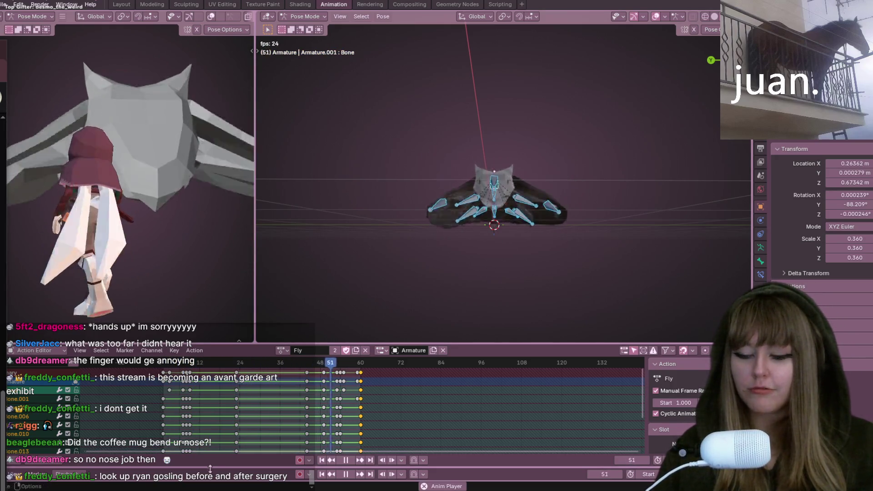
mouse_move(205, 484)
mouse_move(230, 475)
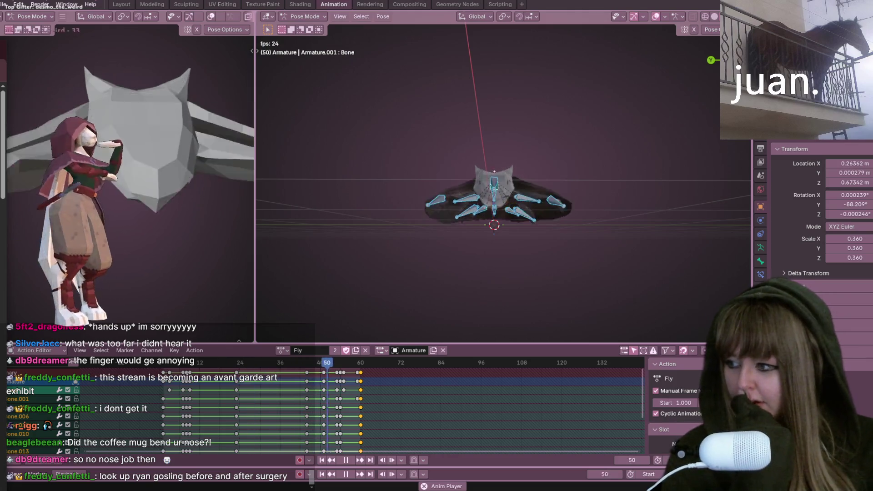
key("super+shift+Right")
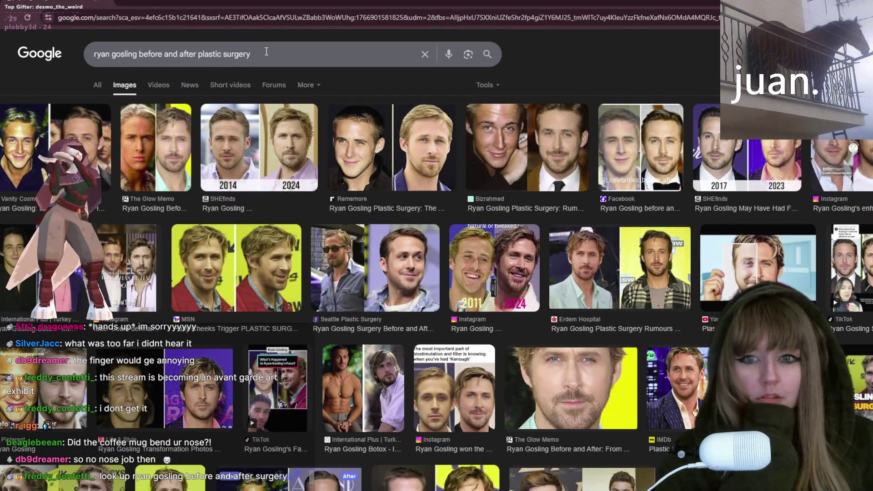
Step: Preview a before-and-after image, then browse down and open the Facebook result
left_click(544, 175)
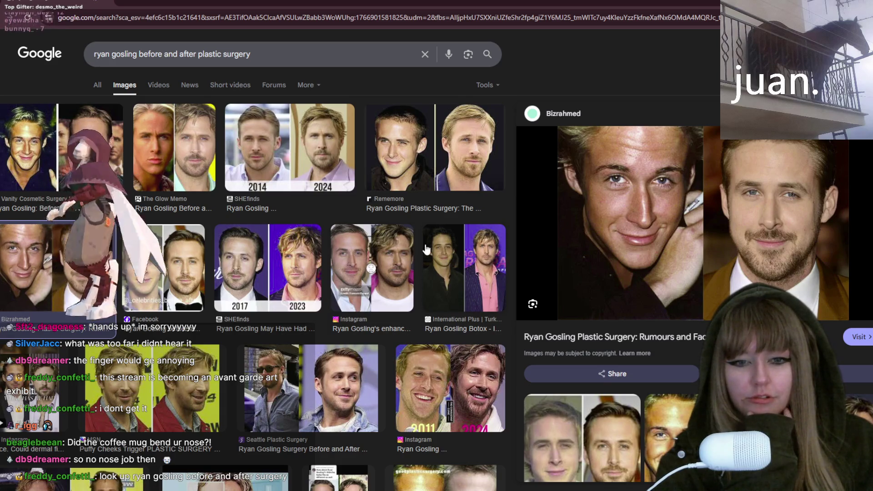
scroll(426, 248, "down", 8)
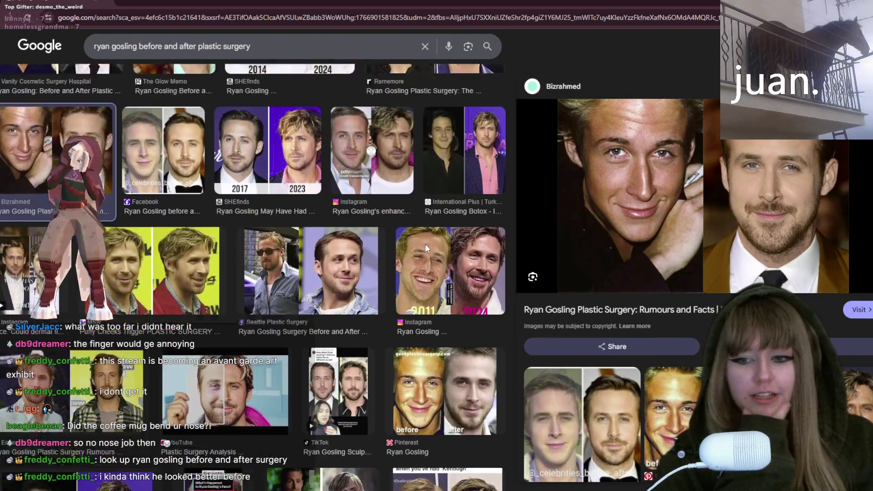
scroll(368, 293, "down", 2)
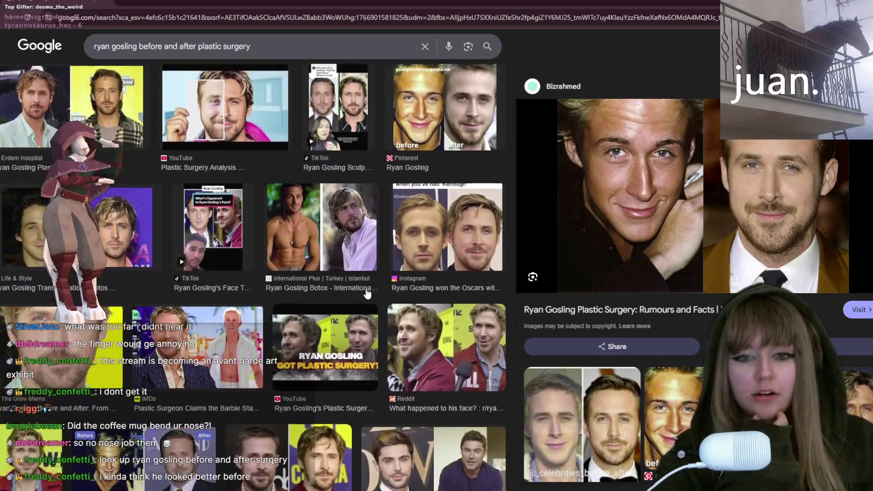
scroll(367, 294, "down", 1)
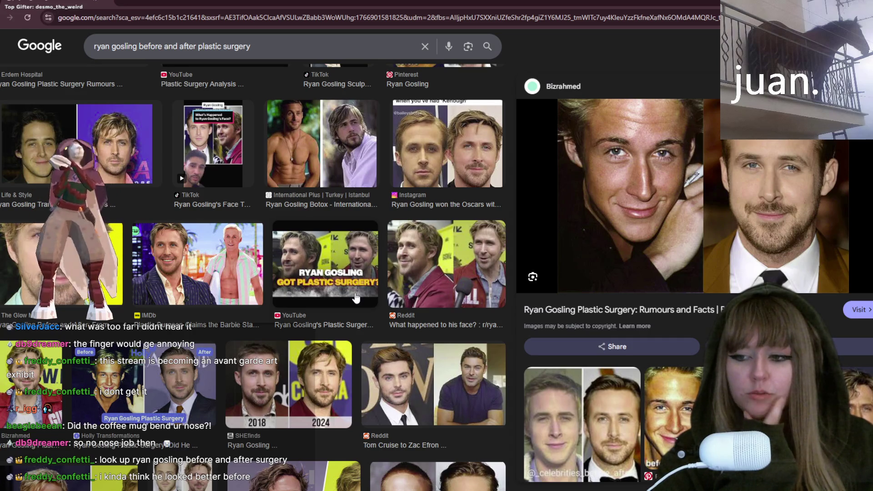
scroll(354, 298, "down", 3)
scroll(351, 296, "down", 2)
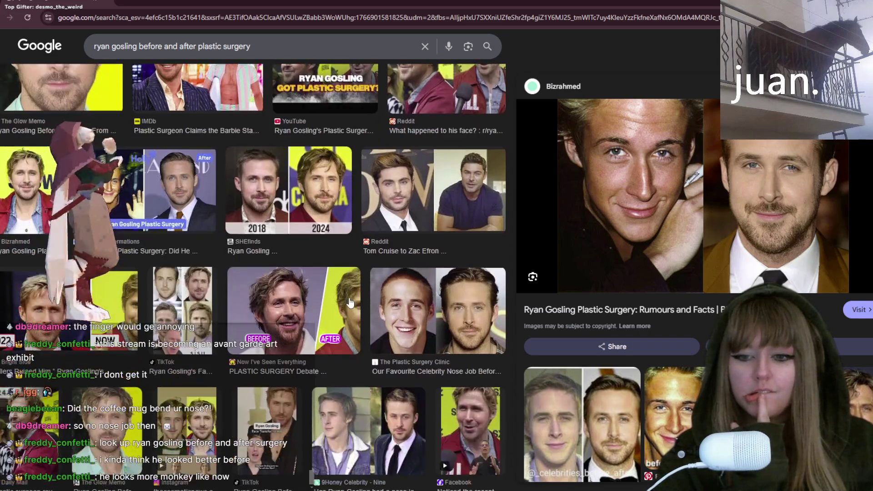
scroll(350, 302, "down", 1)
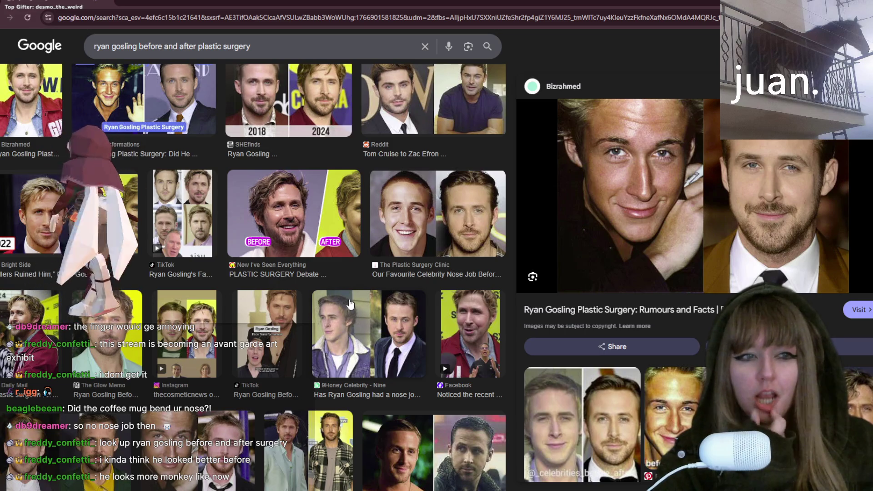
scroll(350, 304, "down", 5)
scroll(354, 295, "down", 3)
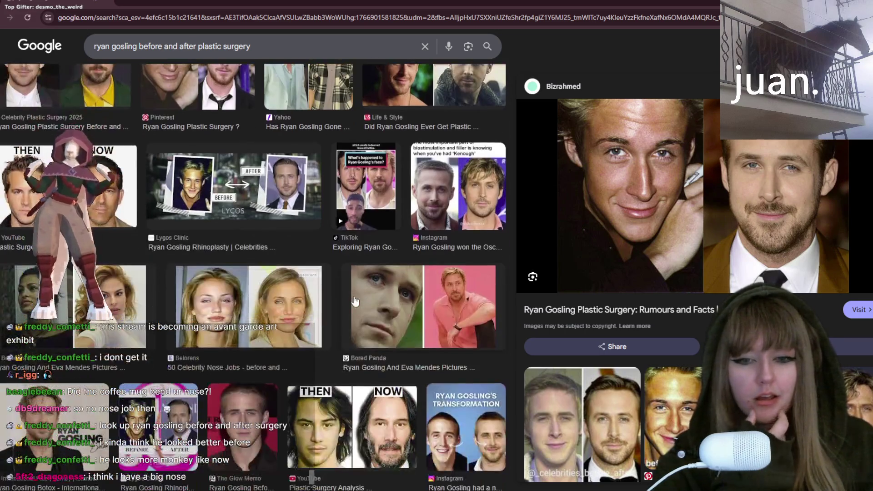
scroll(354, 300, "down", 2)
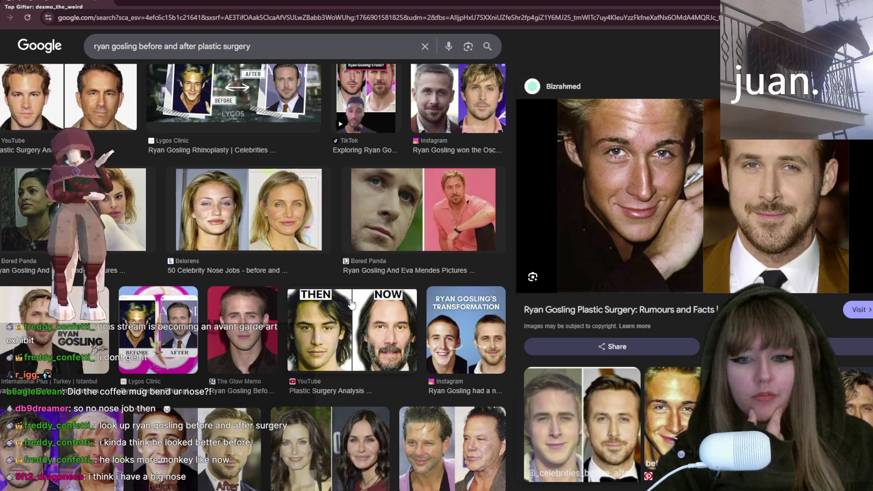
scroll(351, 304, "down", 2)
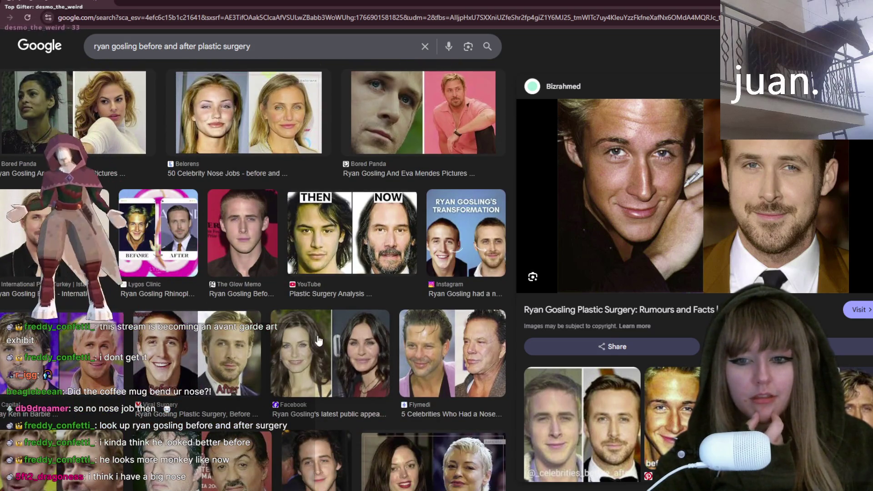
left_click(316, 339)
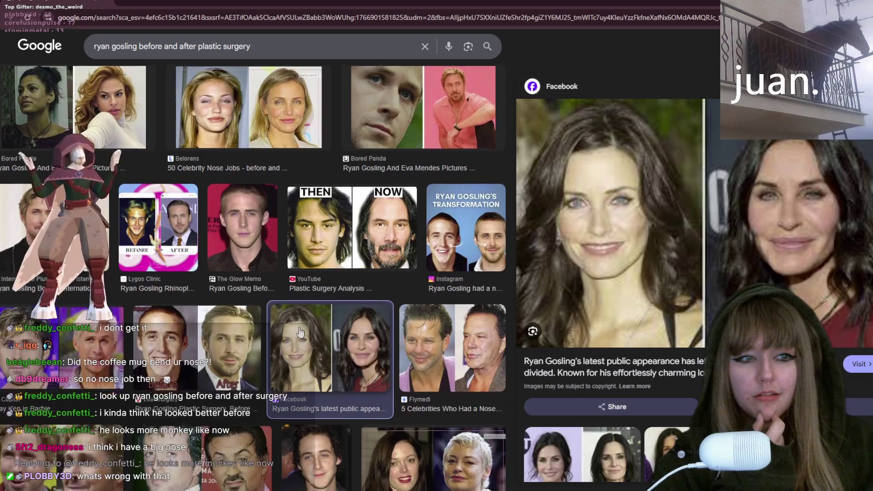
Step: Preview the first Vanity Cosmetic Surgery Hospital result, then switch back to Blender
scroll(300, 332, "down", 5)
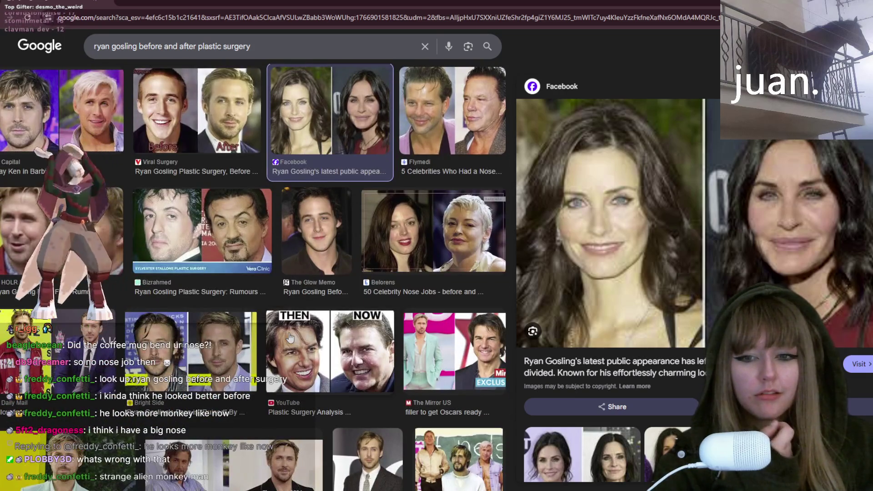
scroll(290, 337, "down", 1)
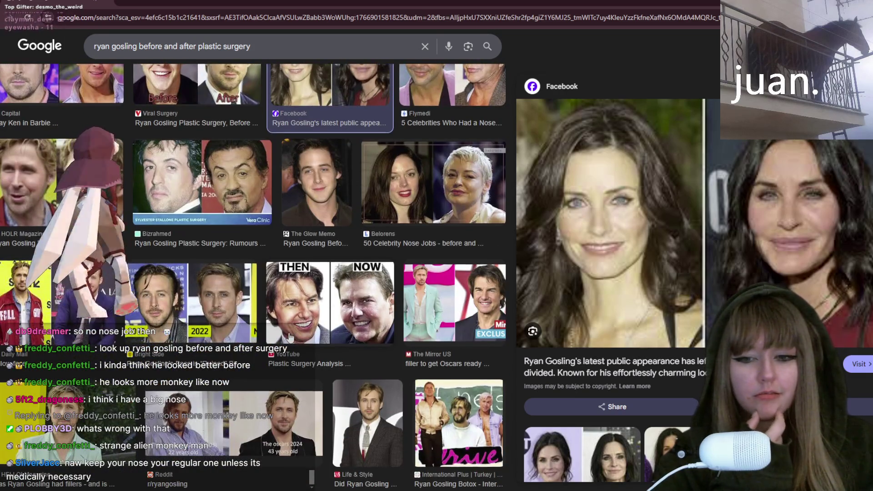
scroll(289, 336, "down", 3)
scroll(288, 346, "down", 3)
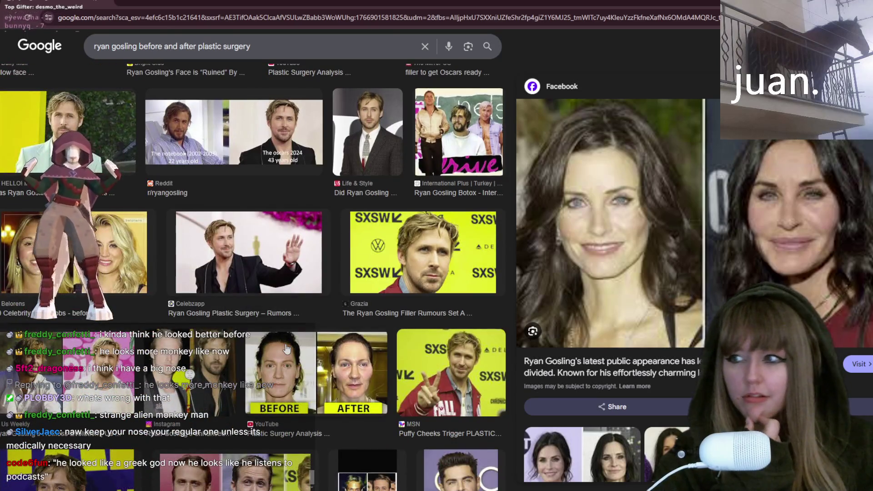
scroll(280, 318, "down", 10)
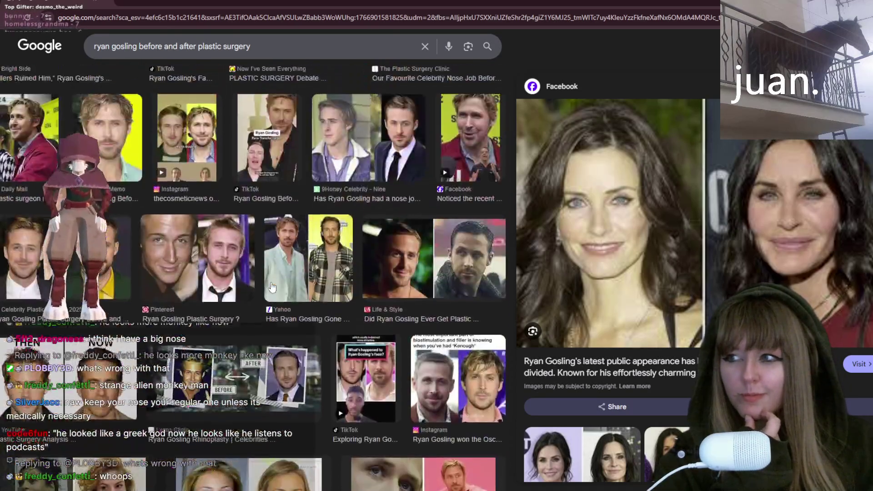
scroll(271, 286, "up", 15)
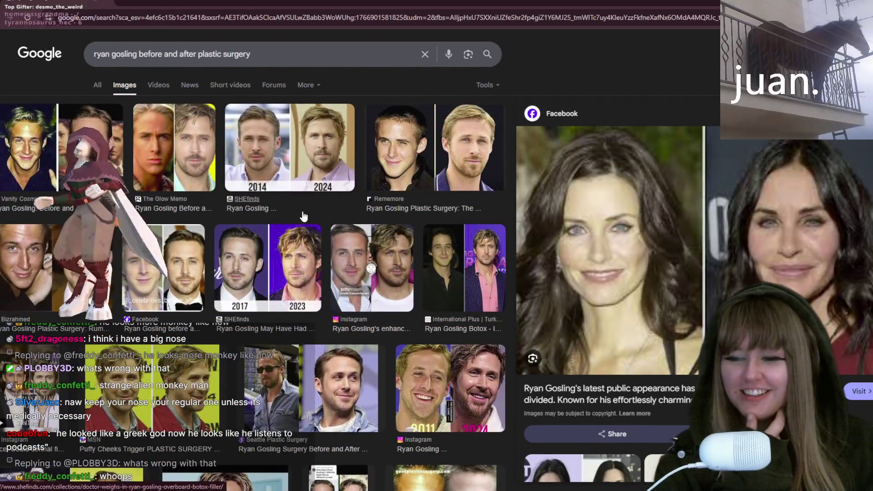
left_click(63, 146)
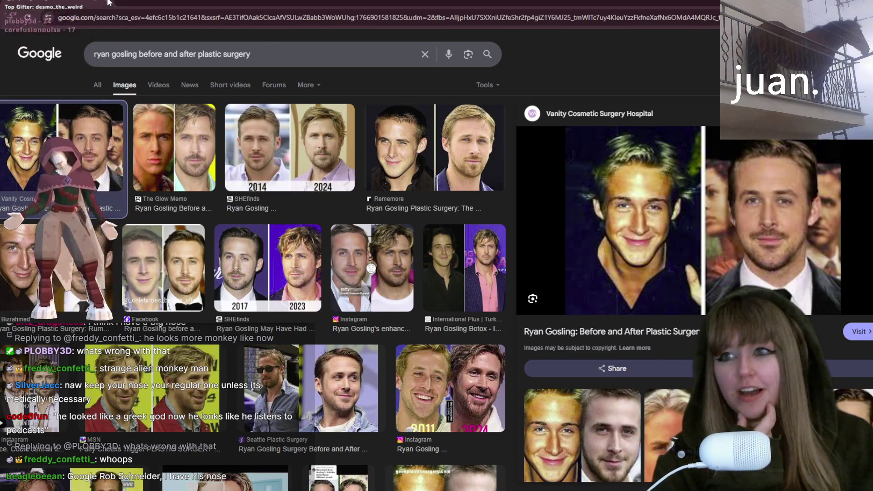
key("alt+Tab")
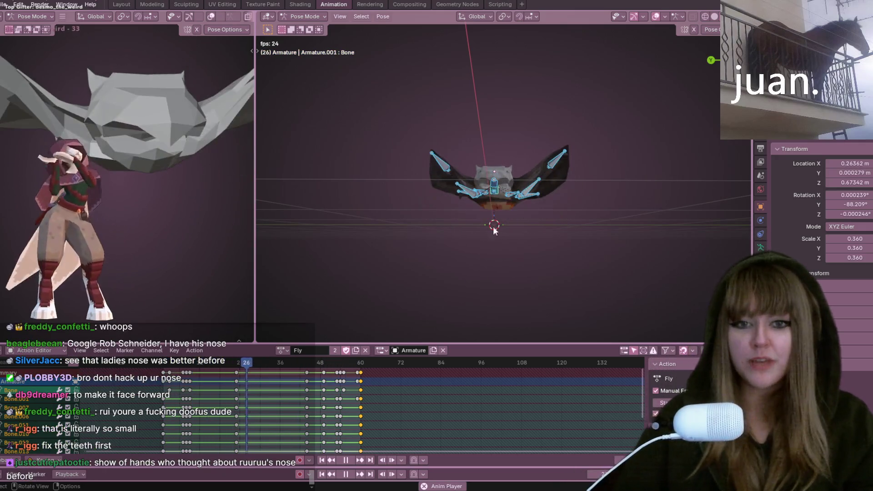
Step: Stop and replay Fly, scrub the playhead to frame 9, and orbit above the rig
left_click(343, 459)
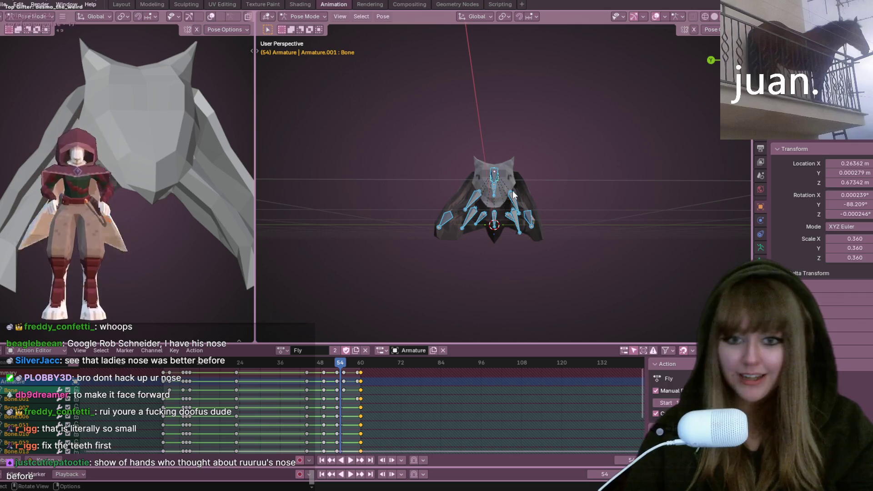
key("space")
left_click(170, 365)
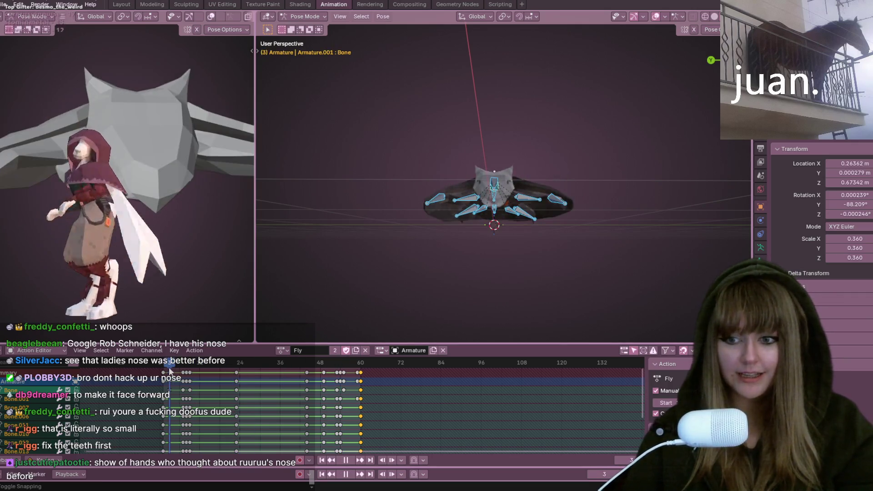
left_click_drag(169, 371, 190, 373)
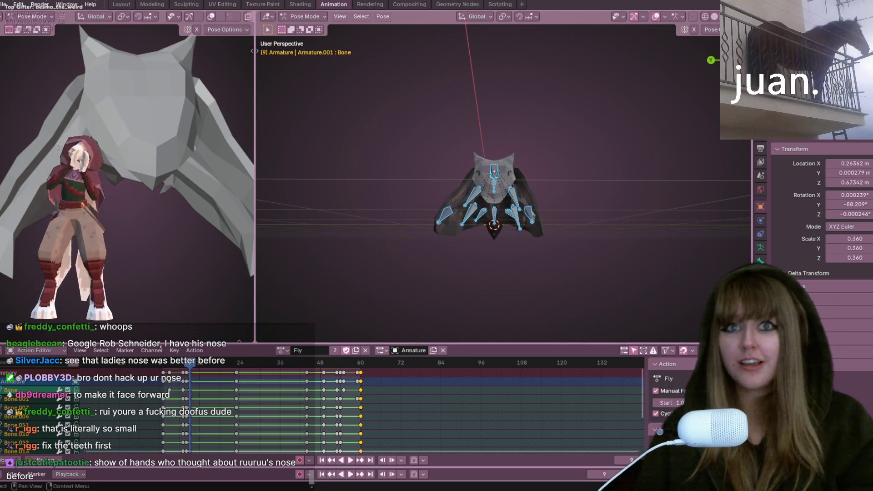
mouse_move(513, 99)
middle_mouse_down()
mouse_move(566, 154)
mouse_move(501, 206)
mouse_move(456, 207)
mouse_move(508, 162)
mouse_move(666, 114)
middle_mouse_up()
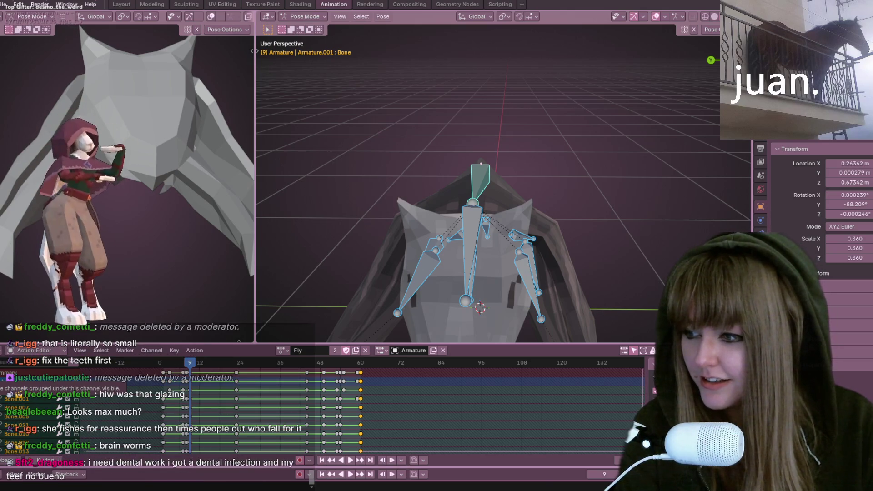
Step: Scroll through the browser's image results, then close the browser to return to Blender
key("alt+Tab")
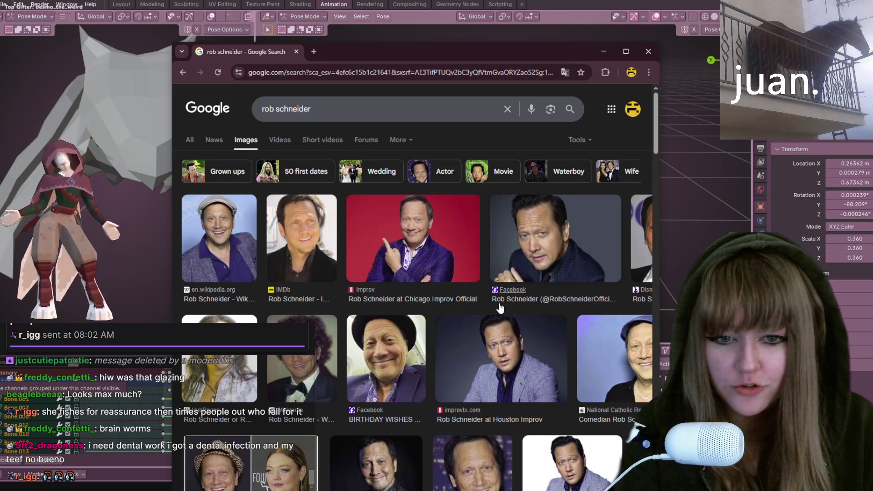
scroll(500, 309, "down", 3)
scroll(508, 302, "down", 2)
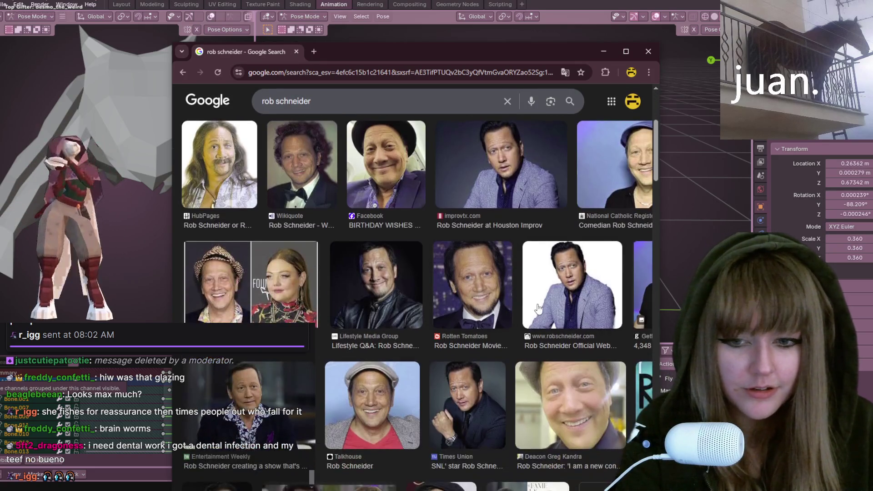
left_click(649, 46)
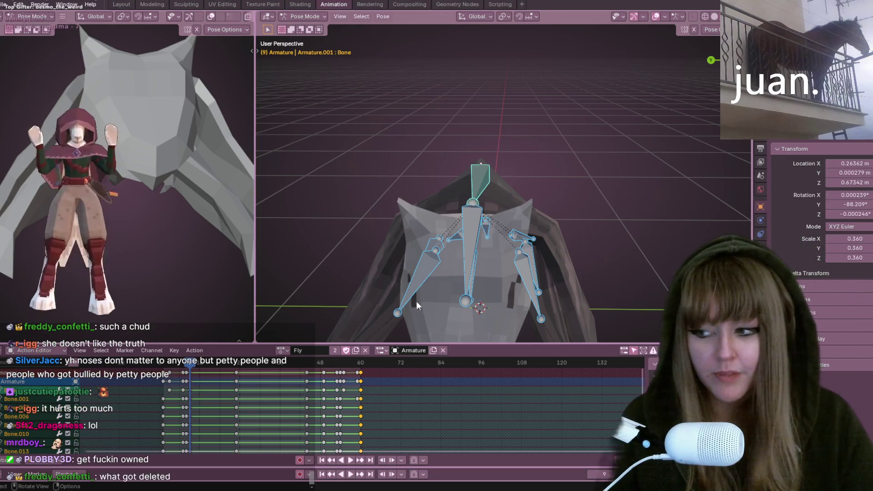
scroll(501, 189, "down", 1)
Step: Frame the bat larger from below and briefly play Fly from frame 0
mouse_move(500, 189)
middle_mouse_down()
mouse_move(572, 168)
mouse_move(607, 103)
mouse_move(536, 56)
mouse_move(727, 77)
mouse_move(577, 64)
mouse_move(515, 162)
mouse_move(417, 158)
middle_mouse_up()
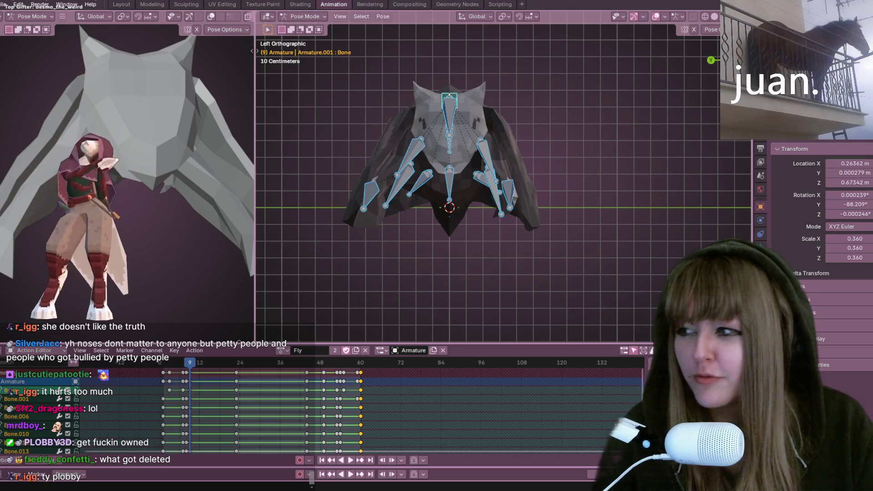
scroll(565, 142, "up", 3)
middle_click_drag(531, 115, 530, 80, "shift")
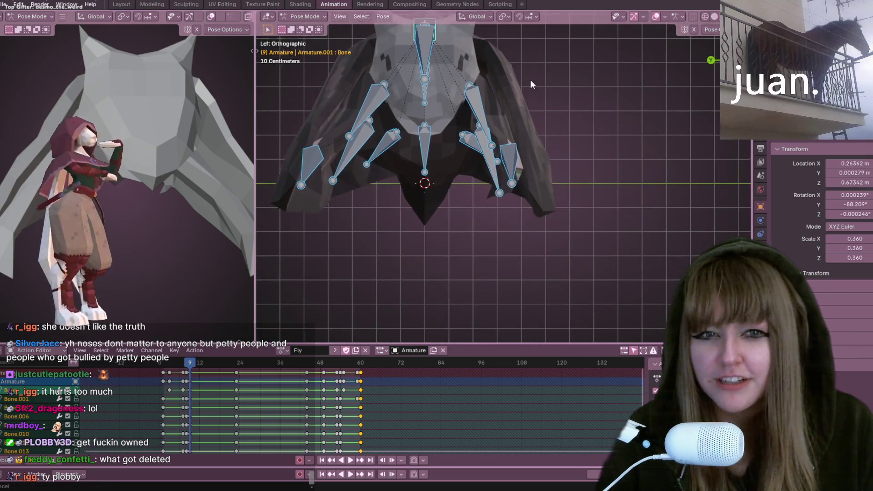
key("space")
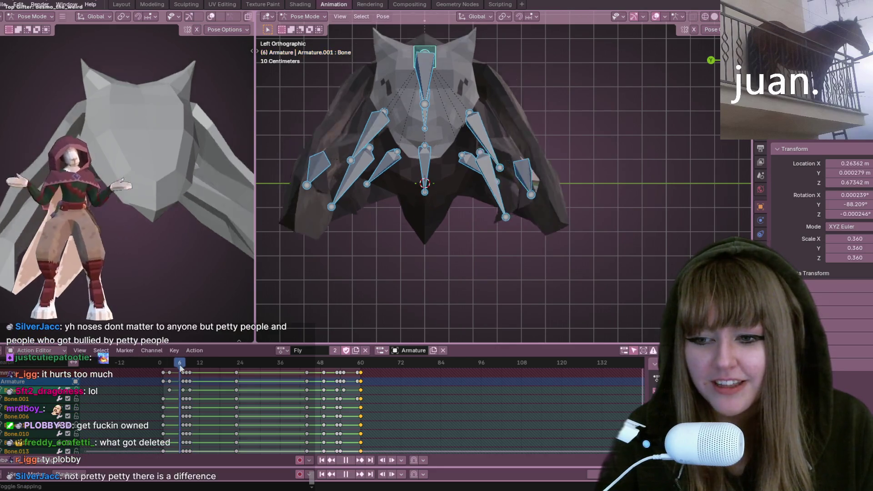
left_click(161, 366)
key("space")
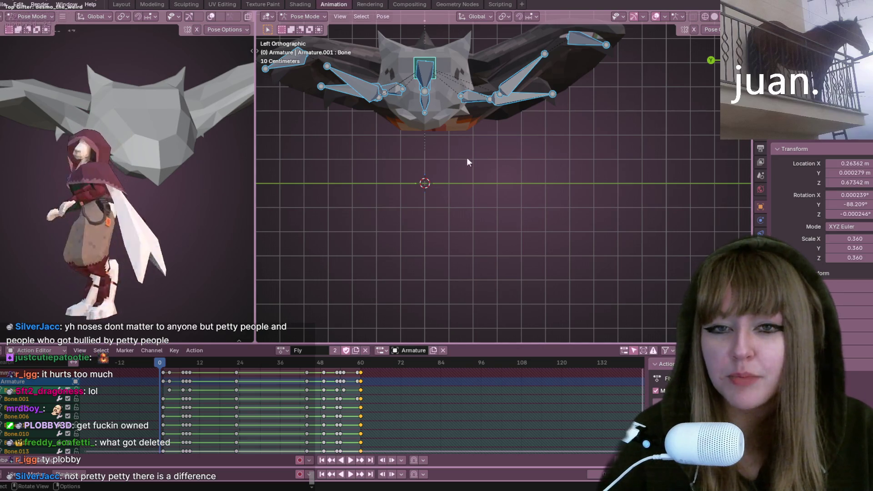
Step: Replay Fly while orbiting to a tilted perspective, stopping on frame 40
middle_click_drag(460, 118, 386, 143)
scroll(386, 143, "down", 2)
key("space")
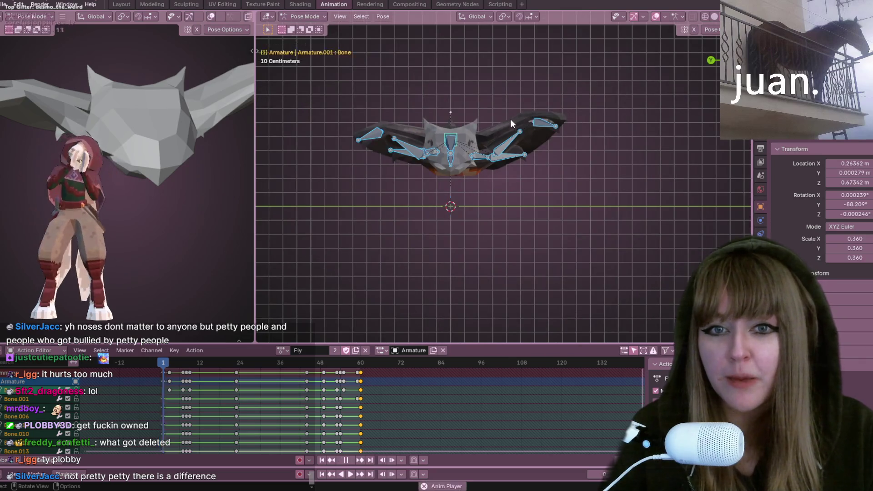
middle_click_drag(511, 119, 506, 106)
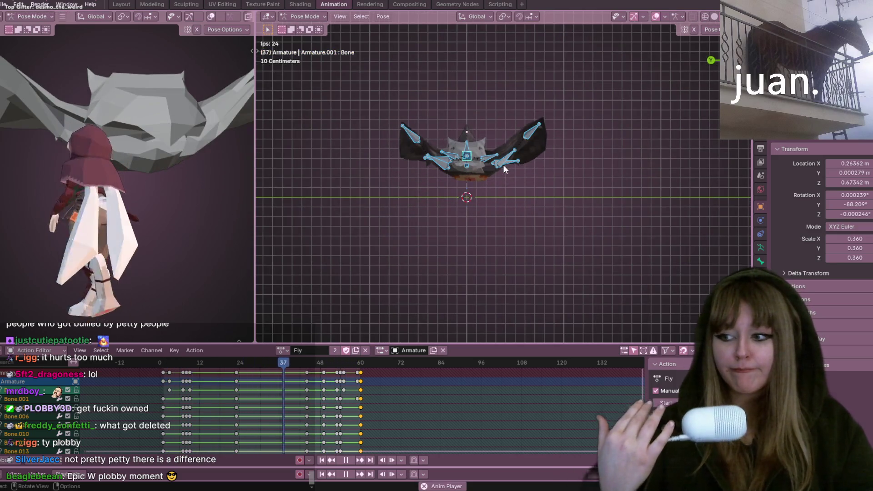
mouse_move(493, 169)
middle_mouse_down()
mouse_move(550, 143)
mouse_move(566, 199)
mouse_move(567, 189)
middle_mouse_up()
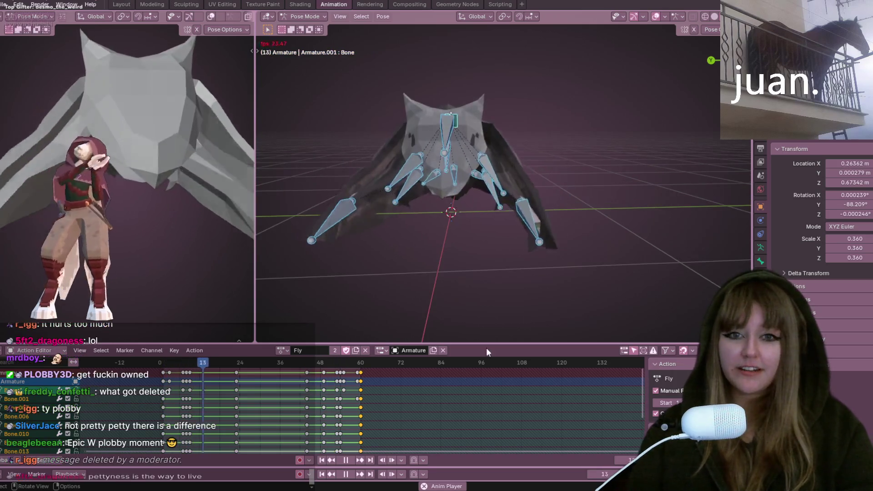
left_click(345, 460)
Step: Orbit around the bat rig and play the wing flap to inspect the current timing
mouse_move(601, 182)
middle_mouse_down()
mouse_move(534, 121)
mouse_move(573, 133)
mouse_move(580, 102)
mouse_move(582, 176)
mouse_move(572, 216)
mouse_move(500, 131)
mouse_move(499, 106)
middle_mouse_up()
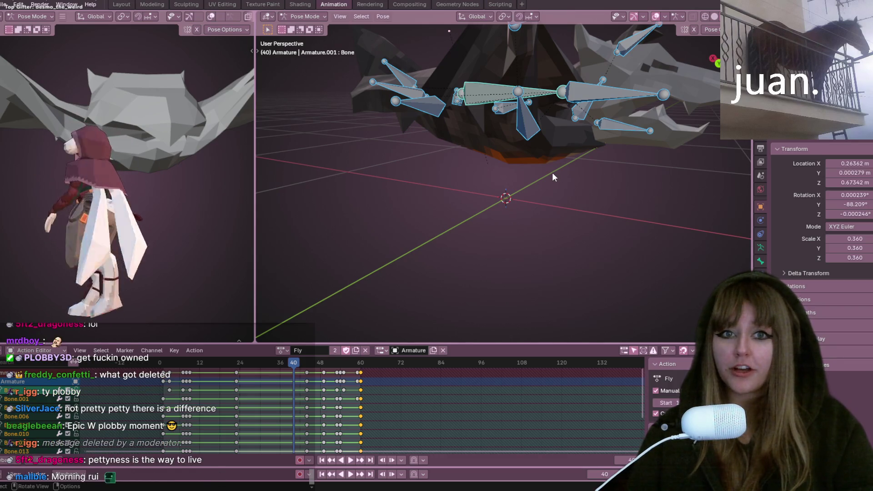
mouse_move(554, 176)
middle_mouse_down()
mouse_move(531, 123)
mouse_move(576, 145)
mouse_move(540, 163)
mouse_move(426, 171)
mouse_move(441, 187)
middle_mouse_up()
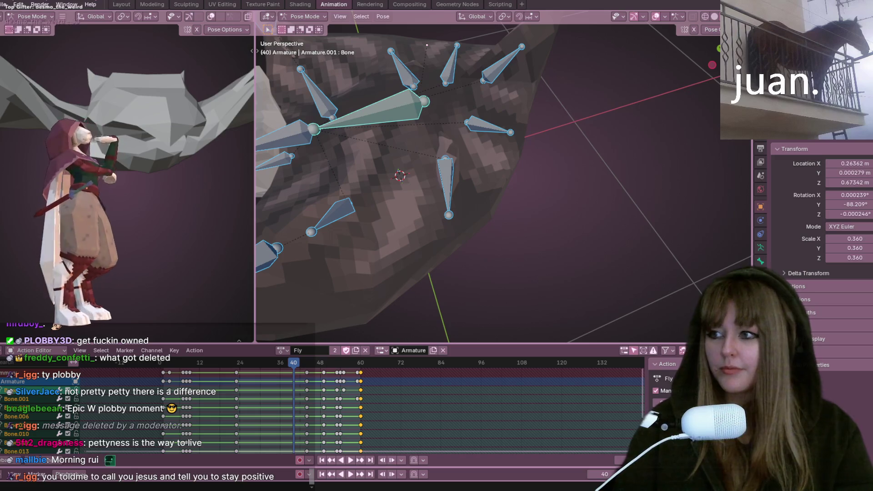
mouse_move(544, 216)
middle_mouse_down()
mouse_move(525, 127)
mouse_move(539, 122)
mouse_move(444, 86)
mouse_move(581, 124)
mouse_move(355, 143)
mouse_move(504, 117)
mouse_move(544, 128)
mouse_move(538, 112)
mouse_move(409, 233)
middle_mouse_up()
key("space")
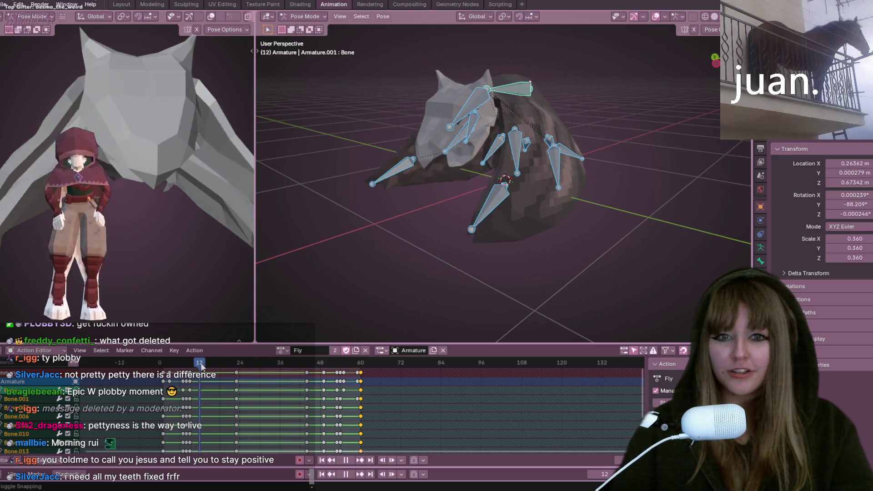
middle_click_drag(509, 150, 541, 184)
scroll(530, 184, "up", 2)
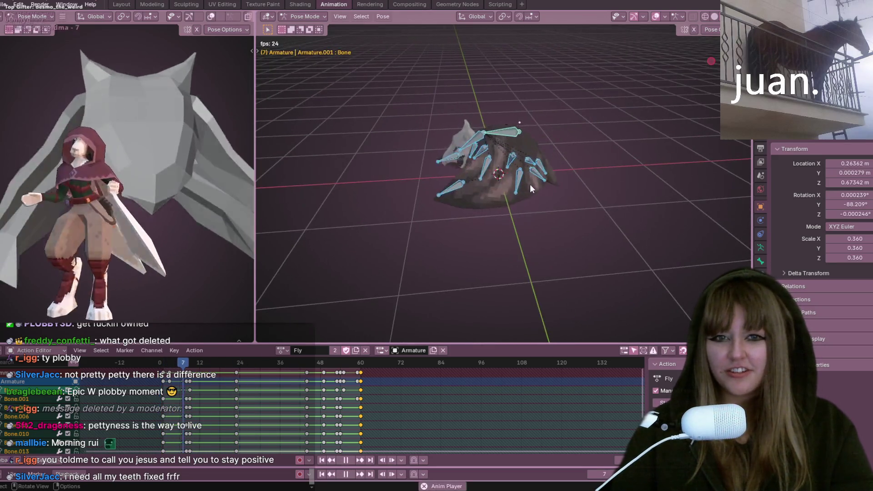
key("space")
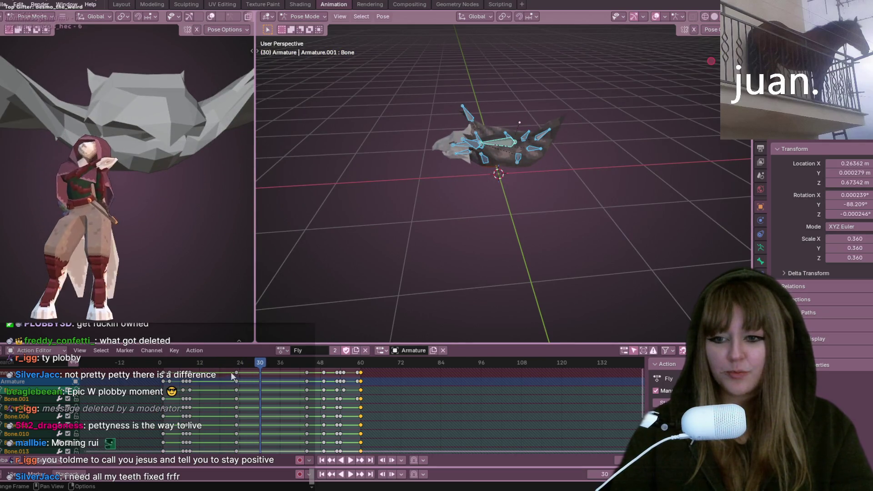
Step: Move the Fly action's keys from around frame 23 to frame 16 and replay the loop
left_click(237, 377, "alt")
left_click_drag(236, 377, 214, 376)
key("space")
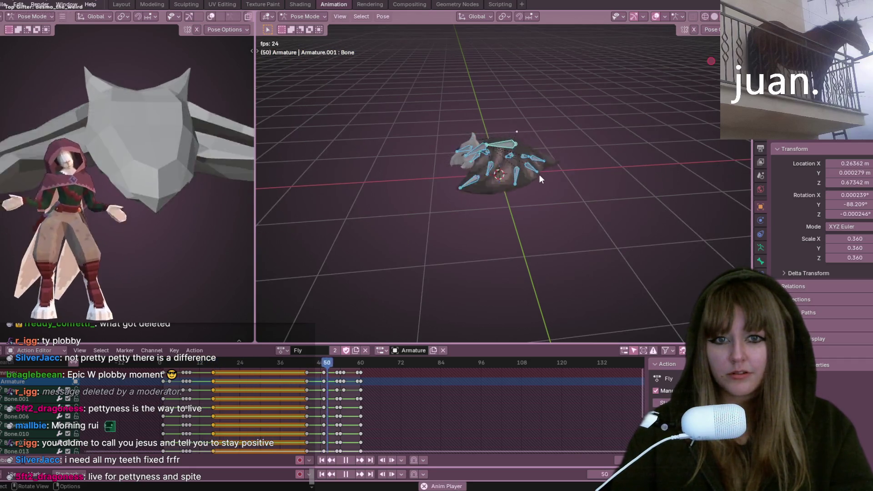
Step: Orbit to a lower angle on the bat and scrub the Fly action to frame 44
mouse_move(482, 200)
middle_mouse_down()
mouse_move(481, 227)
mouse_move(517, 187)
mouse_move(541, 210)
mouse_move(516, 229)
mouse_move(496, 221)
middle_mouse_up()
middle_click_drag(489, 173, 319, 334)
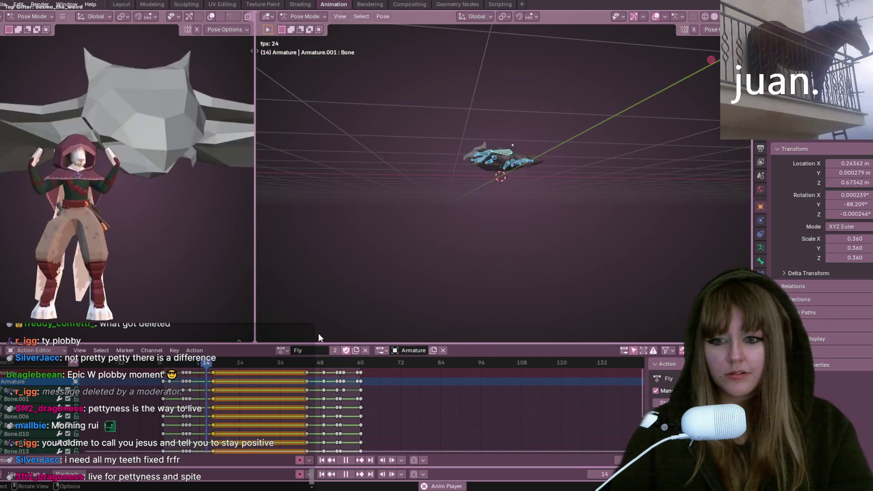
left_click_drag(296, 366, 304, 366)
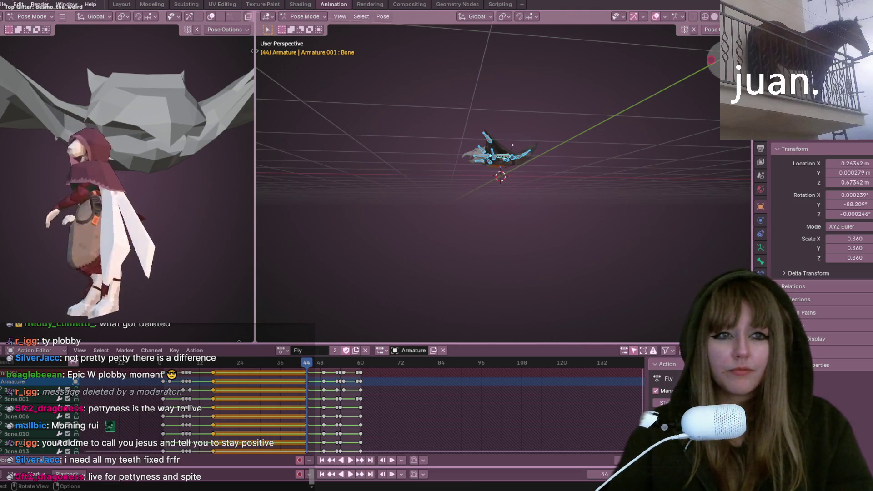
Step: In Front Orthographic view, shift the selected bones down and left, auto-keying them, then replay
key("KP_1")
scroll(483, 145, "up", 5)
key("g")
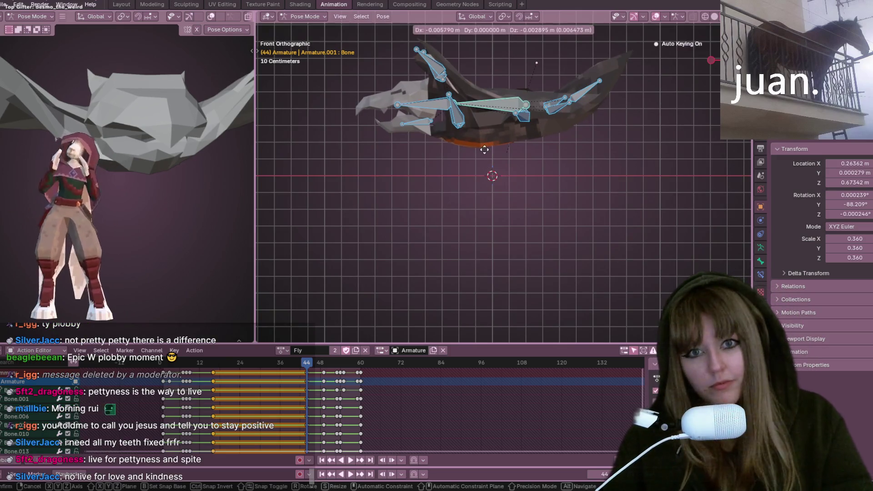
left_click(485, 180)
key("space")
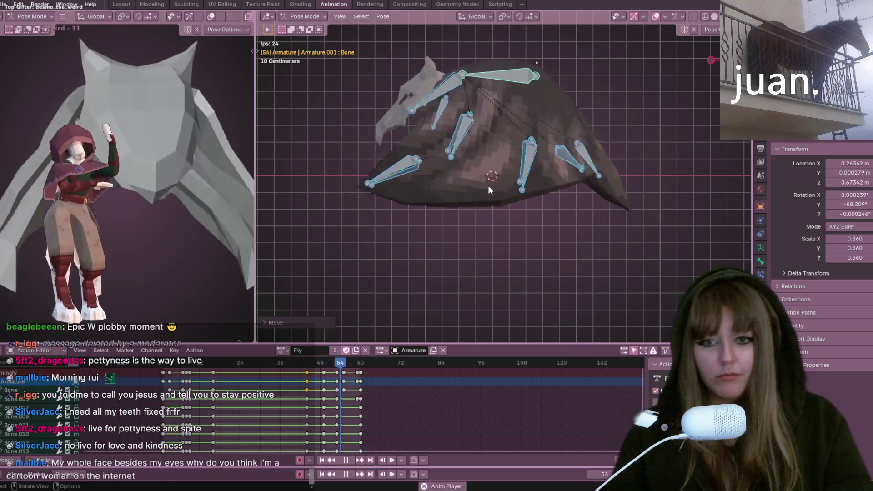
scroll(487, 186, "down", 4)
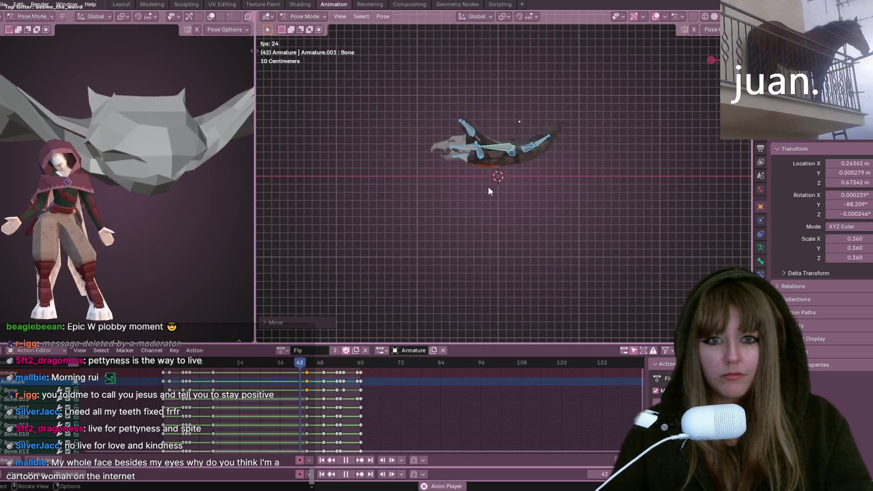
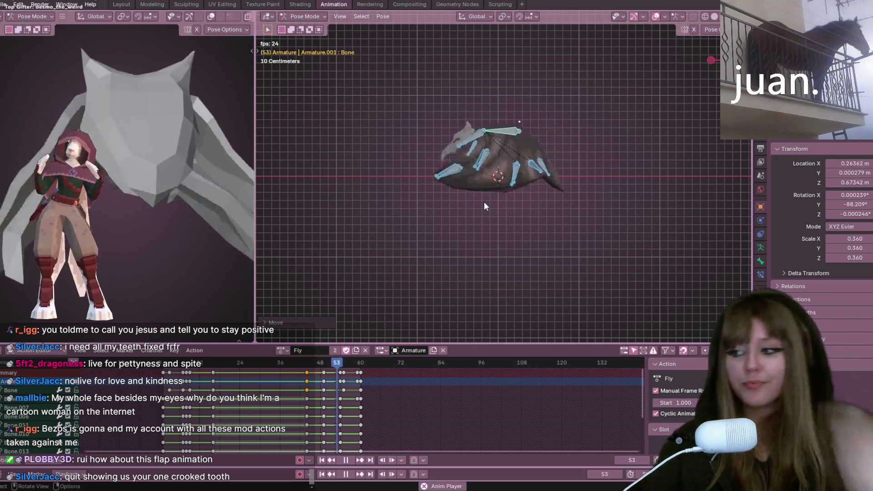
Step: Select the Fly keyframes before frame 44 and shift them slightly later
middle_click_drag(562, 123, 564, 166)
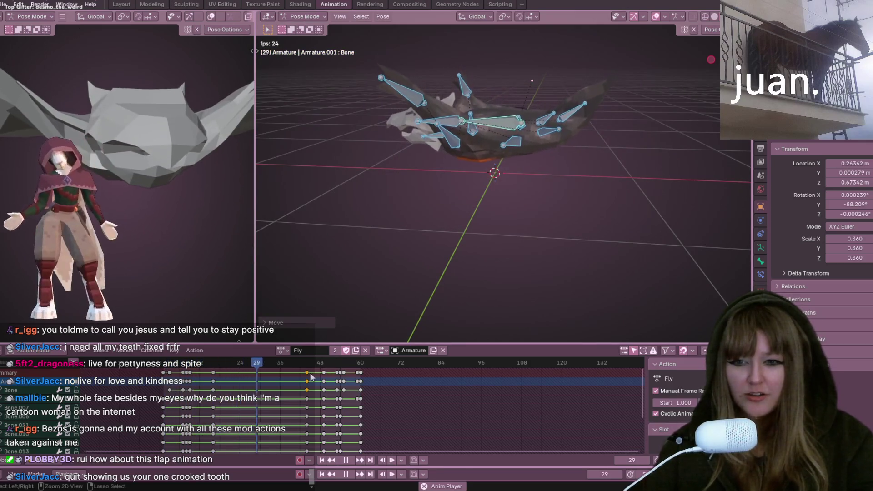
key("space")
left_click(311, 376, "ctrl")
middle_click_drag(514, 263, 559, 250)
key("KP_1")
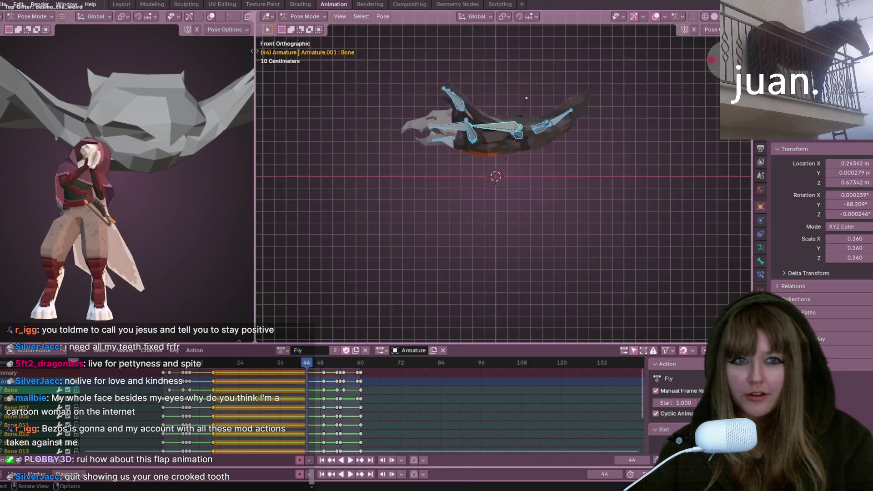
key("space")
mouse_move(645, 105)
middle_mouse_down()
mouse_move(619, 120)
mouse_move(651, 143)
middle_mouse_up()
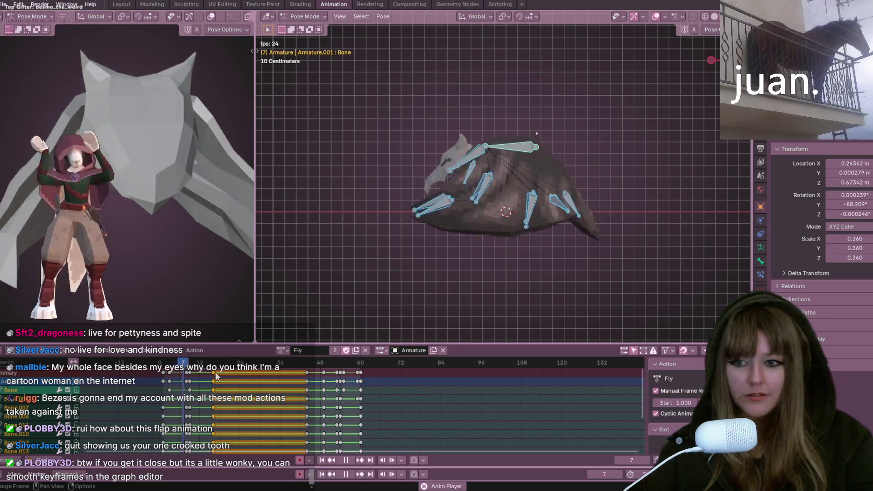
left_click_drag(214, 372, 222, 371)
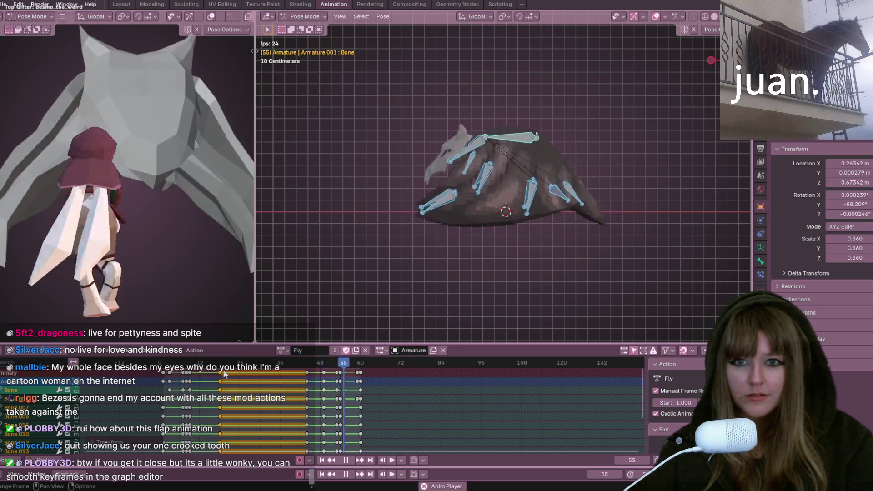
Step: Pause playback, return to frame 44 and select wing bone Bone.002
left_click(346, 460)
left_click_drag(336, 365, 307, 364)
left_click(411, 191)
Step: Rotate Bone.002, Bone.006 and Bone.010 at frame 44
key("r")
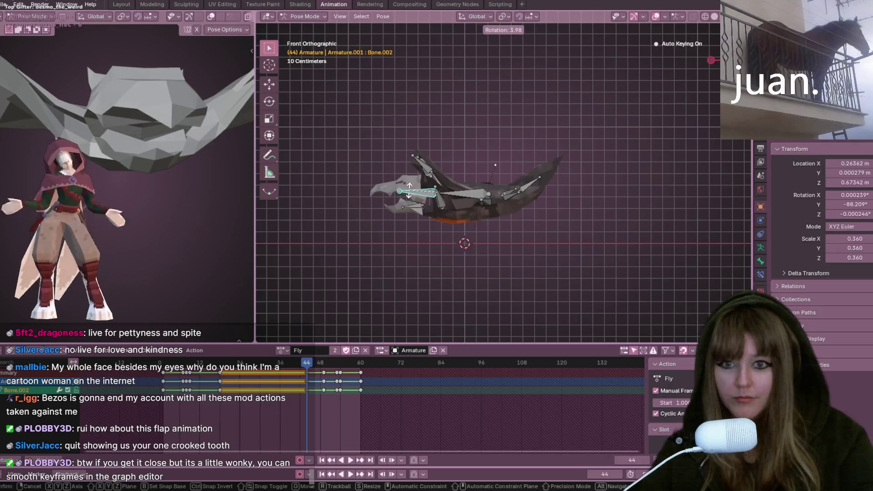
left_click(410, 193)
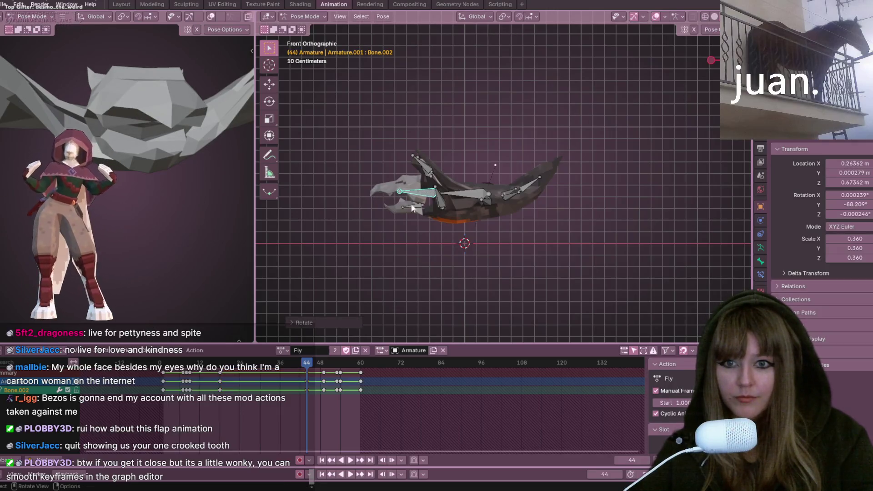
key("r")
left_click(435, 163)
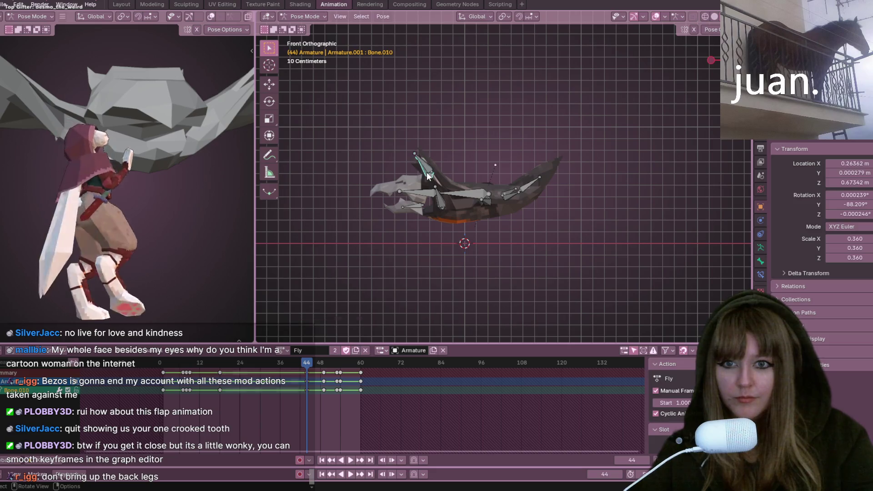
key("r")
left_click(511, 170)
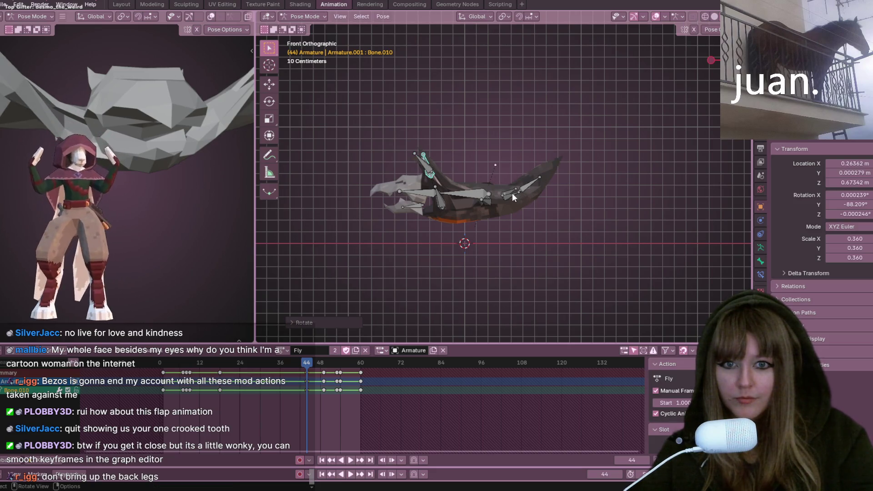
Step: Rotate the outer wing bone Bone.004, nudge a bone slightly, and select the wing-tip bone
left_click(510, 195, "shift")
key("r")
left_click(522, 186)
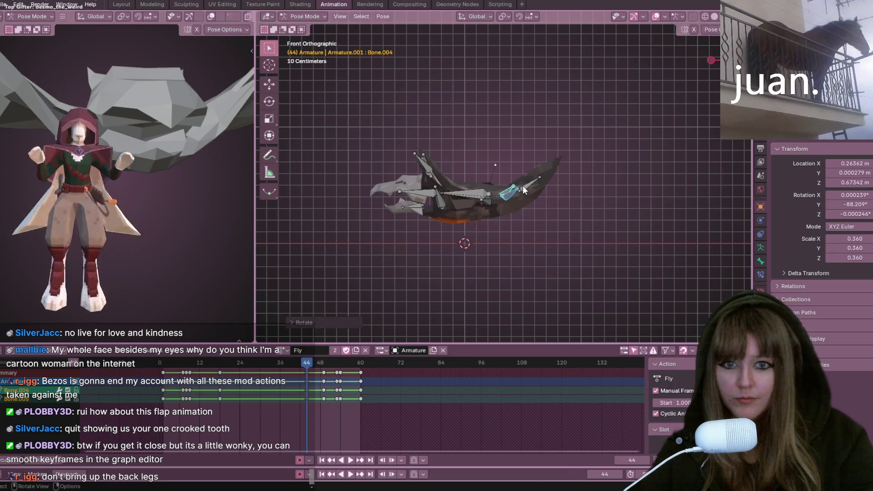
key("g")
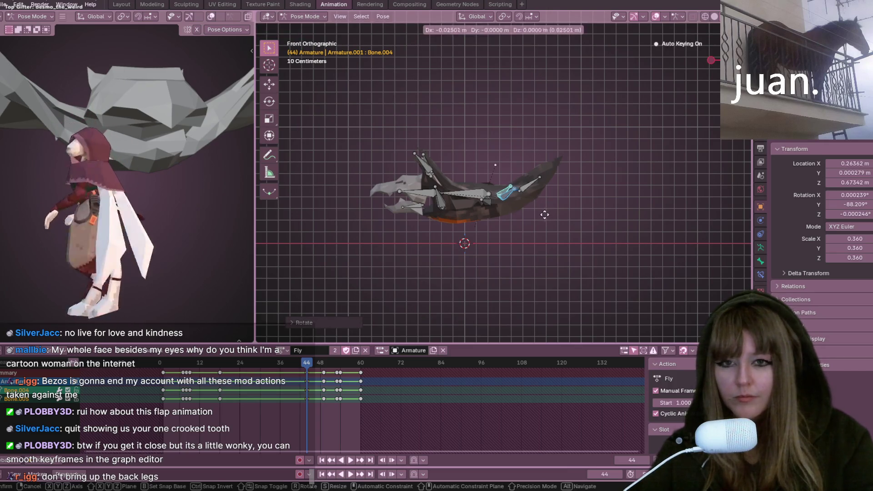
left_click(545, 216)
left_click(530, 175)
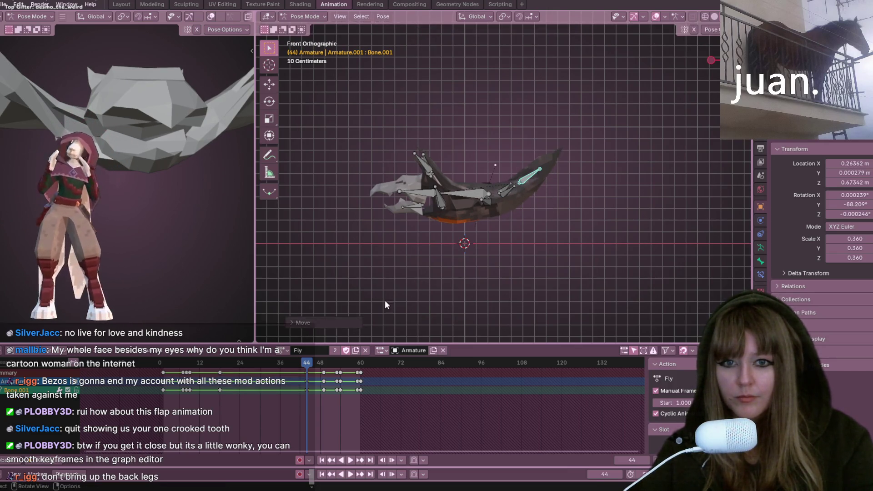
Step: Play the flap loop from a perspective view to check the new frame-44 pose
key("space")
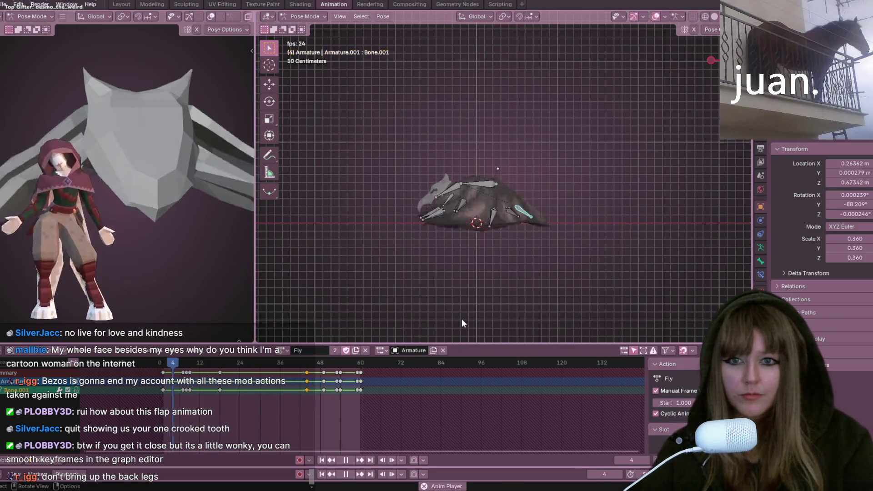
scroll(545, 151, "down", 2)
middle_click_drag(544, 151, 528, 188)
key("space")
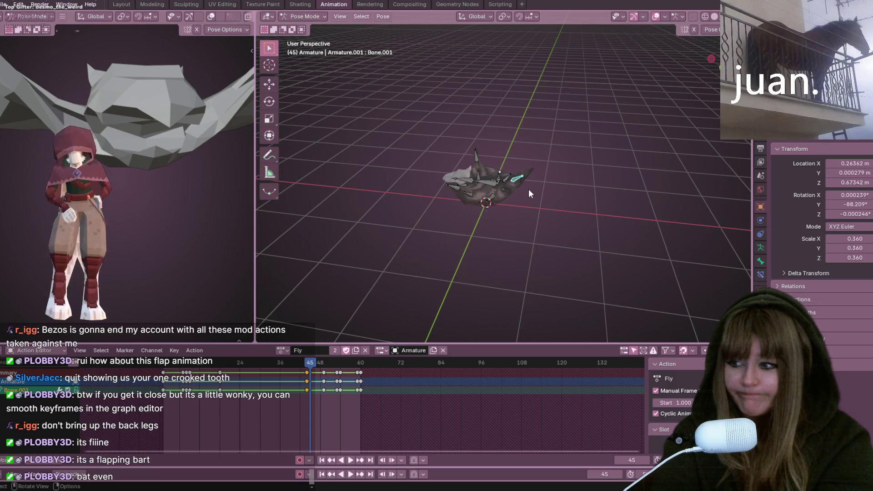
key("Left")
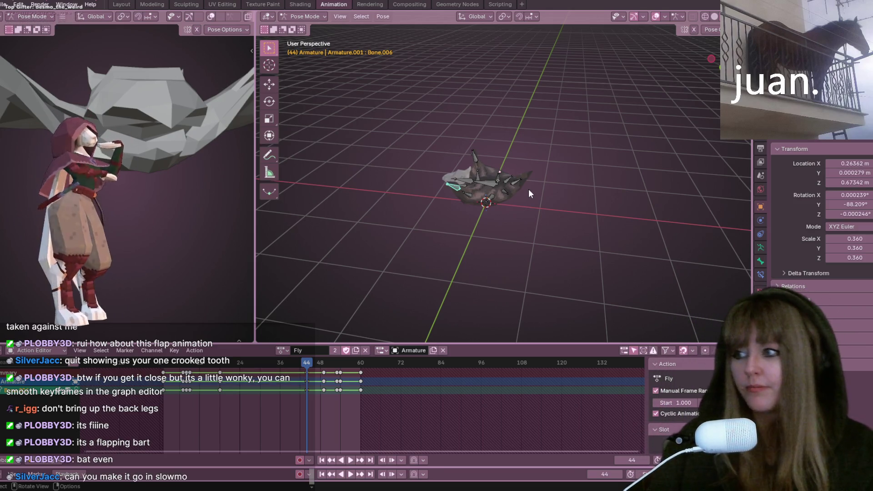
key("bracketleft")
middle_click_drag(571, 213, 541, 196)
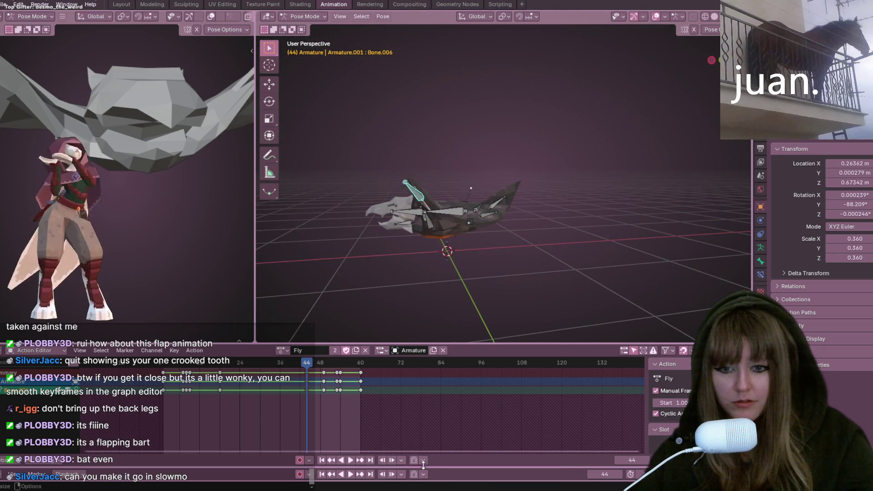
key("KP_1")
scroll(569, 214, "up", 3)
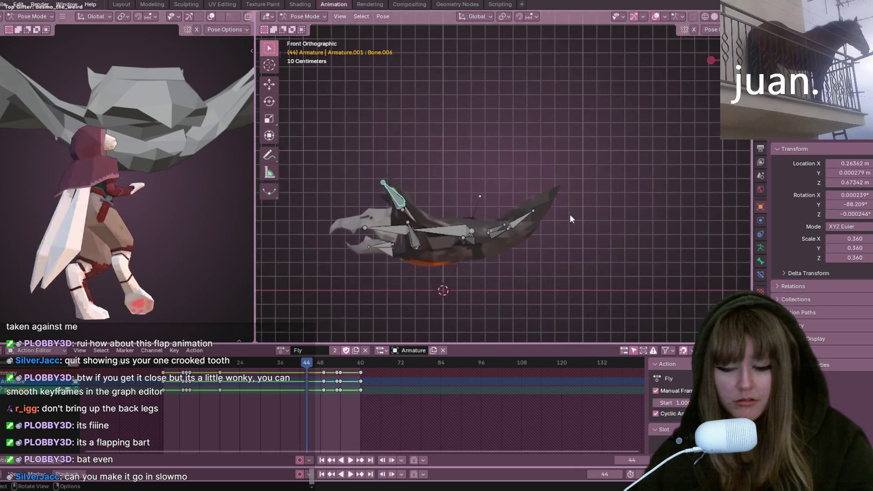
left_click(310, 460)
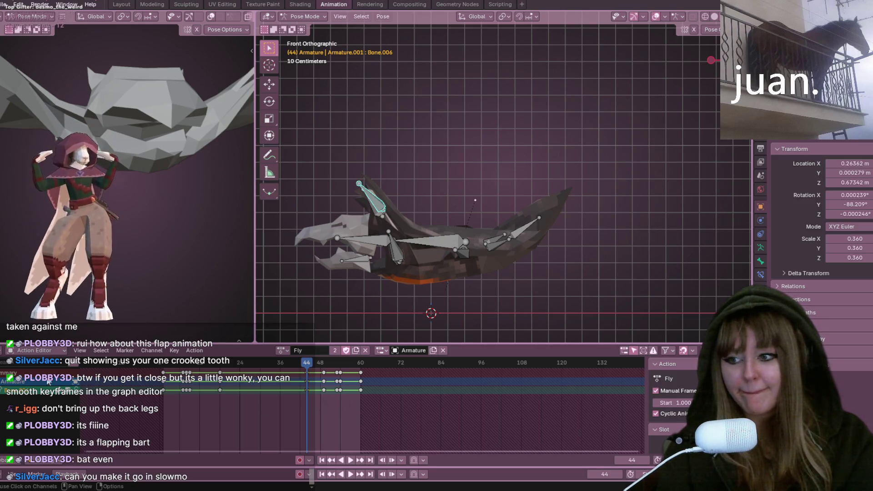
key("space")
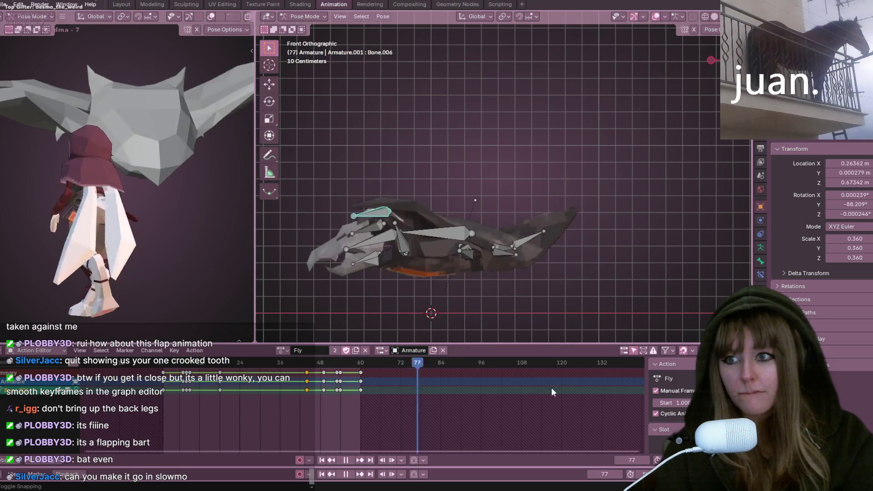
key("space")
key("space")
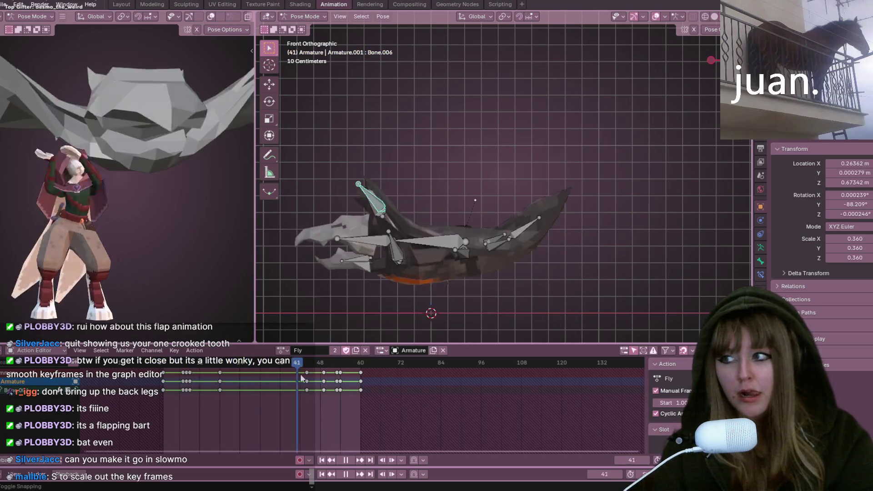
key("Escape")
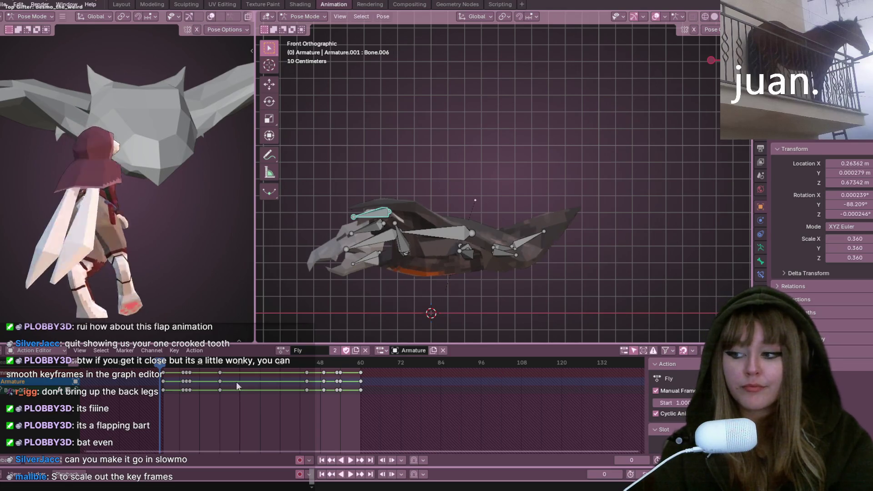
key("space")
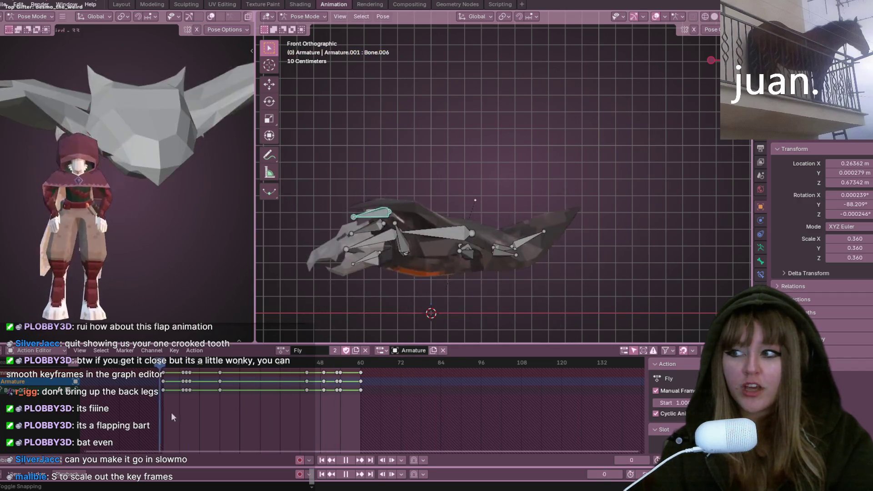
key("s")
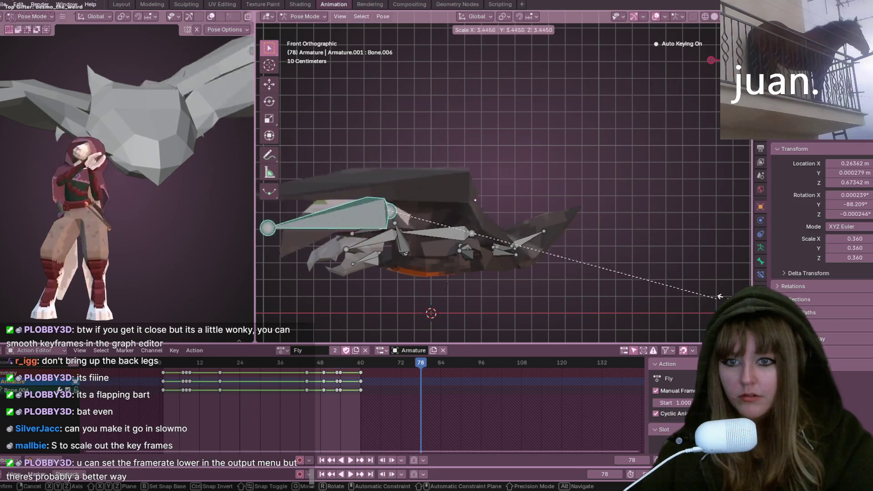
key("Escape")
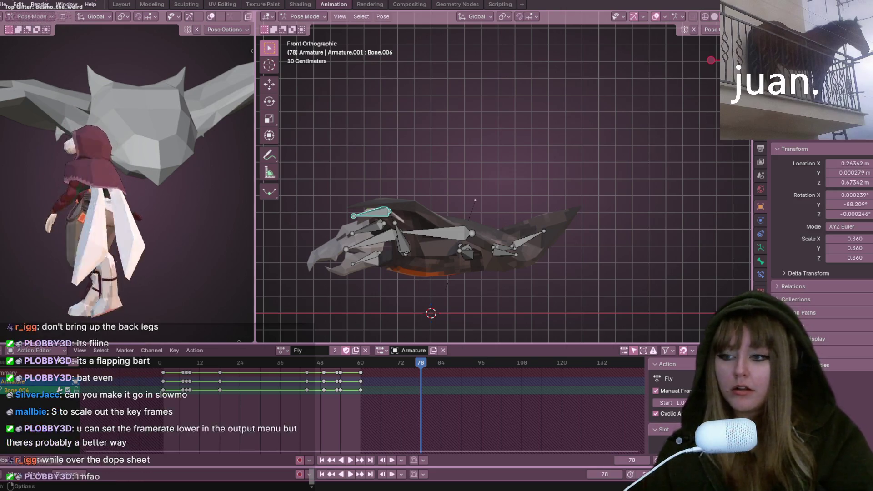
Step: Switch the editor to Dope Sheet mode, view the keyframe Handle Type submenu, then switch to Minecraft
left_click(54, 353)
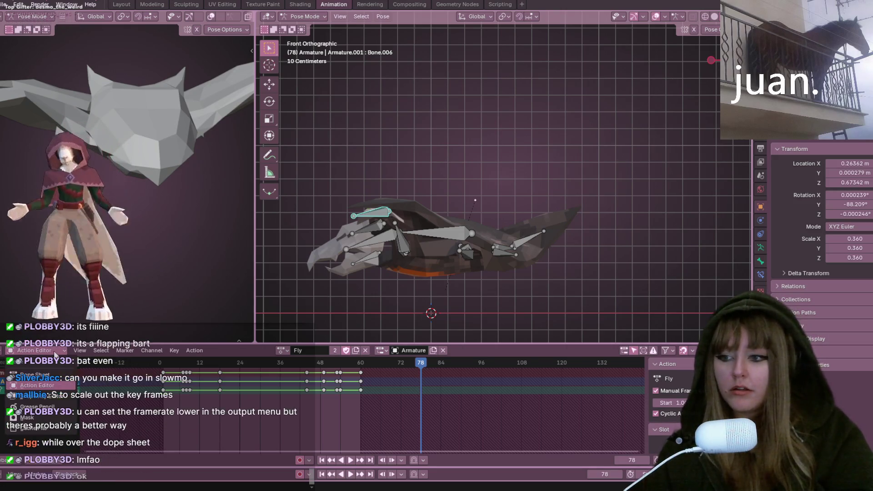
left_click(33, 376)
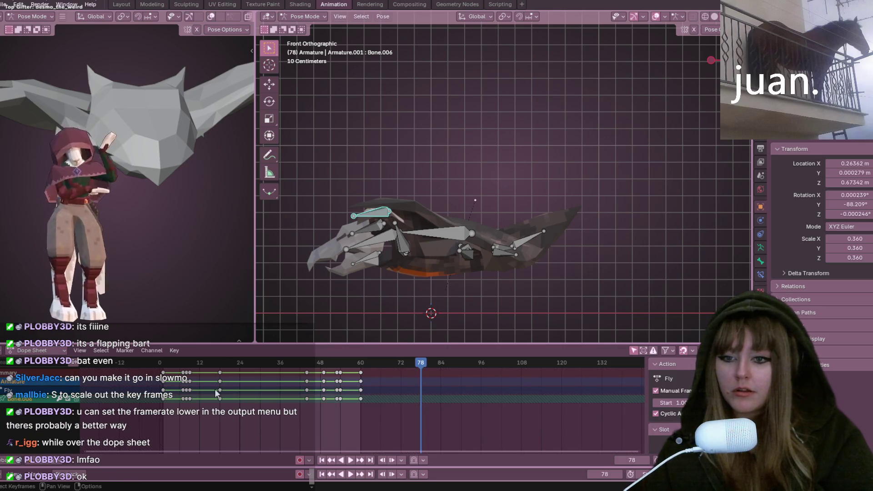
right_click(263, 425)
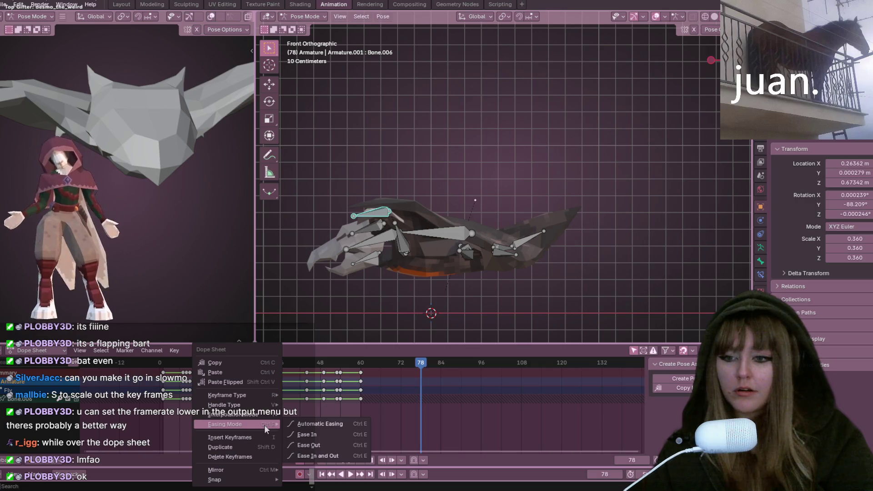
mouse_move(265, 396)
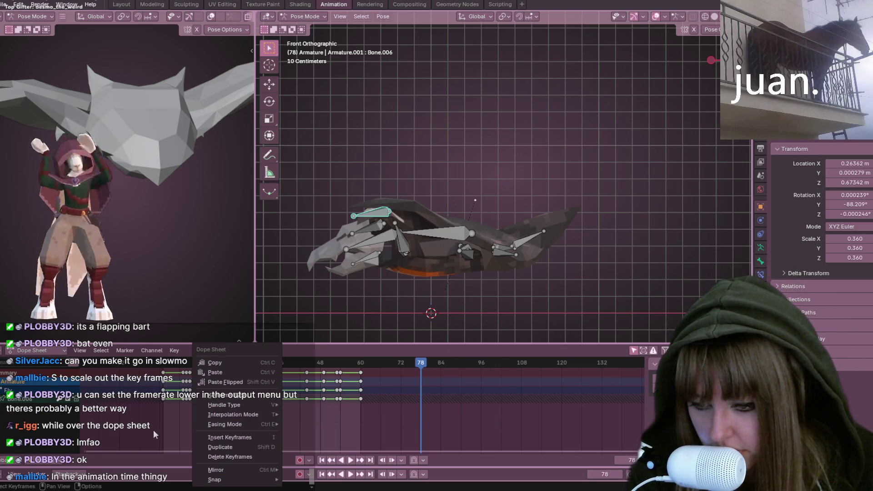
mouse_move(224, 421)
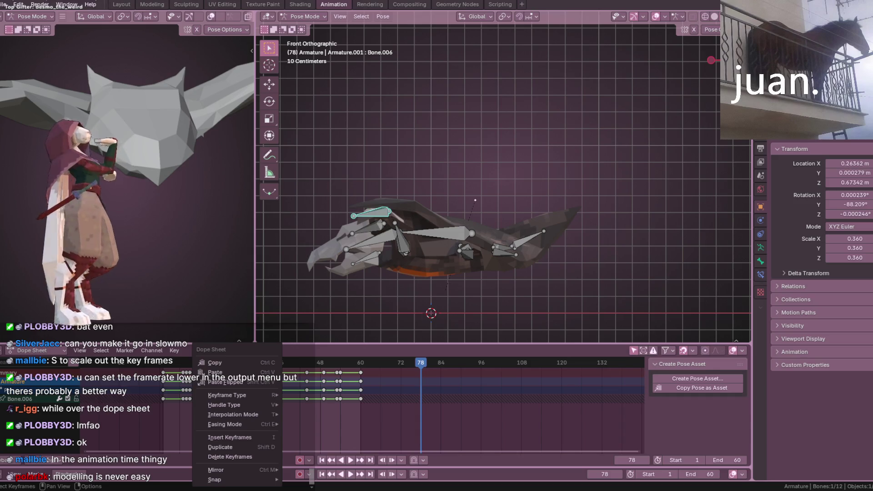
mouse_move(225, 405)
key("alt+Tab")
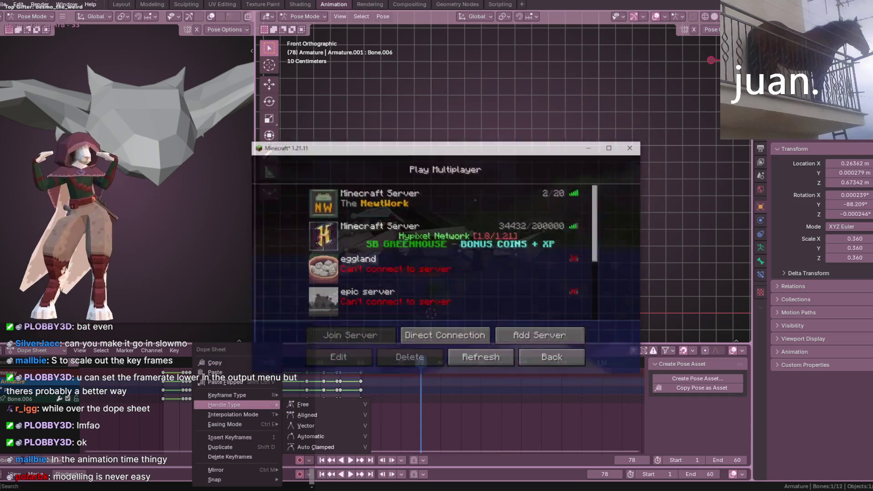
Step: Join The NewWork server, post 'hi' in chat, and minimise Minecraft
left_click(318, 181)
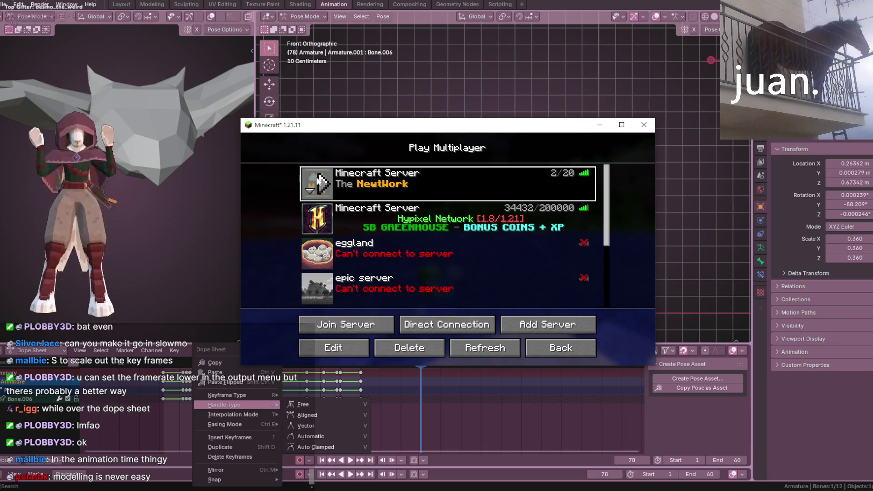
left_click(323, 181)
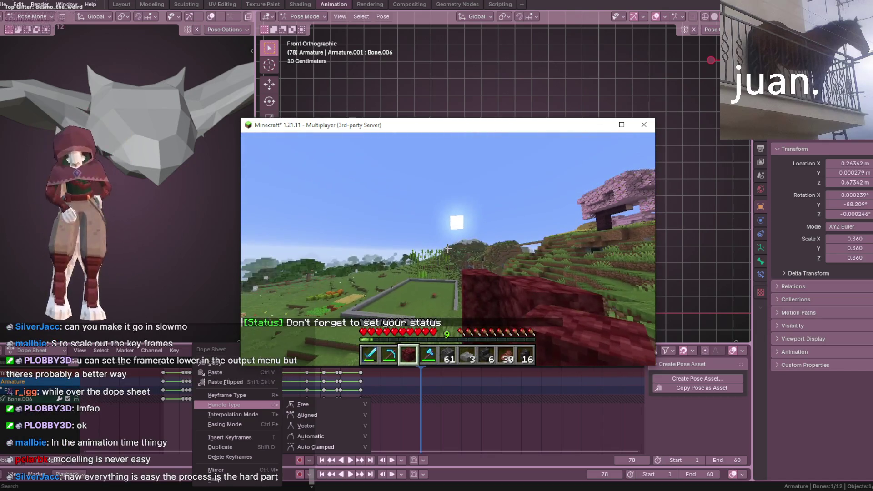
key("t")
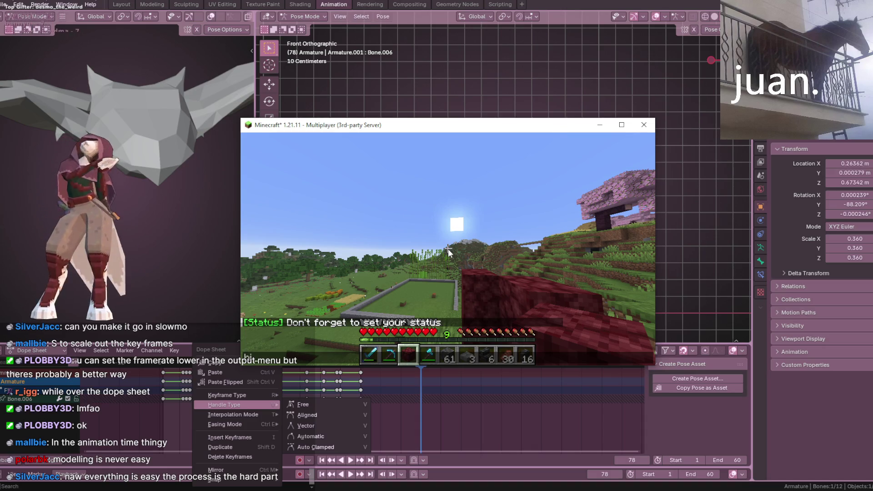
key("Return")
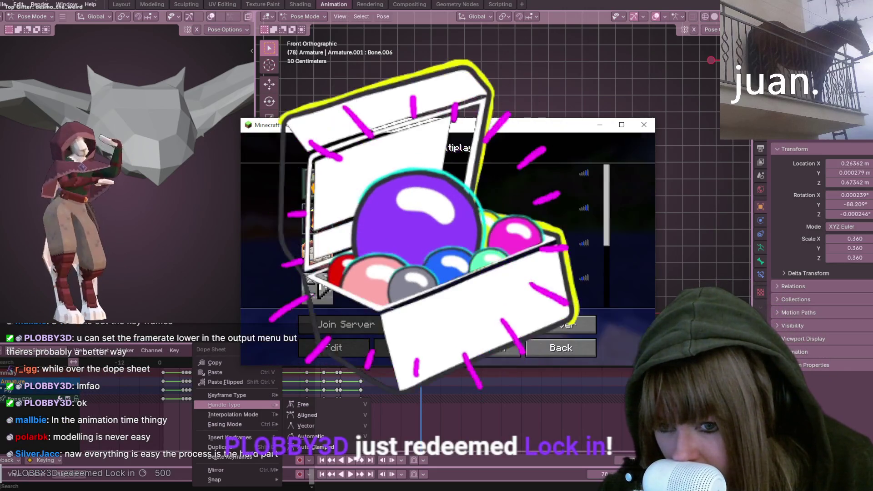
left_click(600, 124)
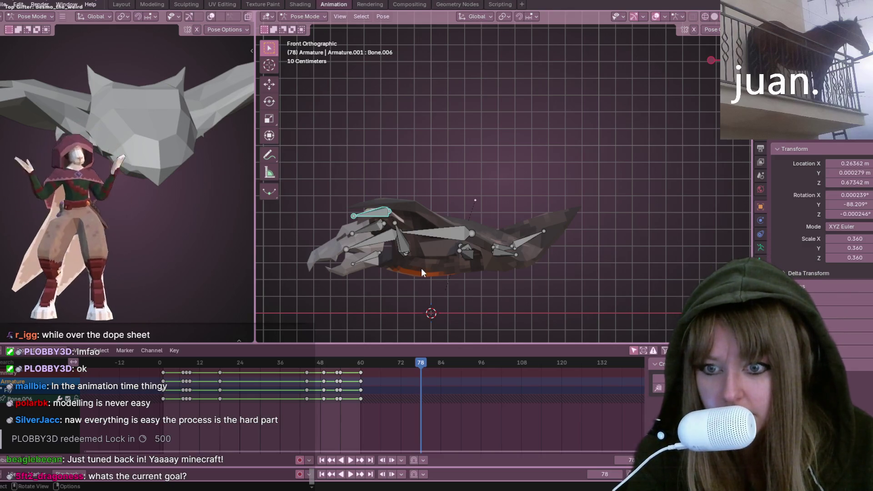
Step: Switch back to the Fly Action Editor, rewind to frame 0, play, and preview the pose near frame 40
scroll(421, 268, "down", 2)
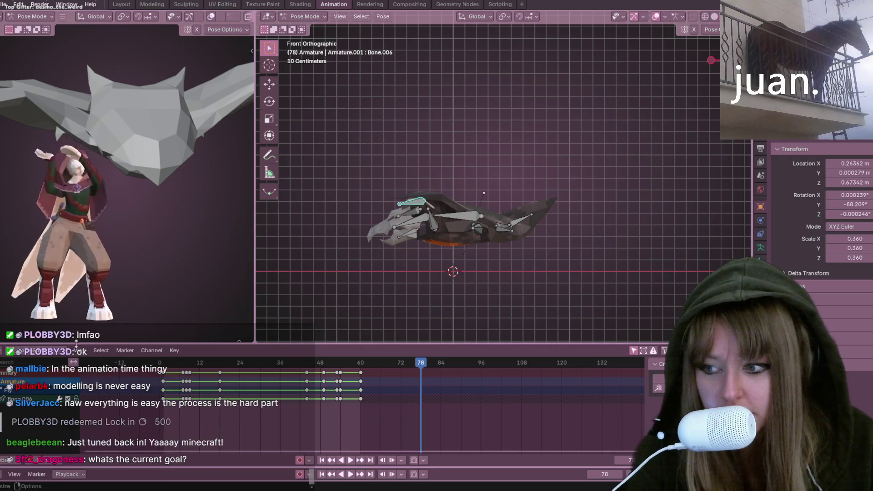
left_click(39, 354)
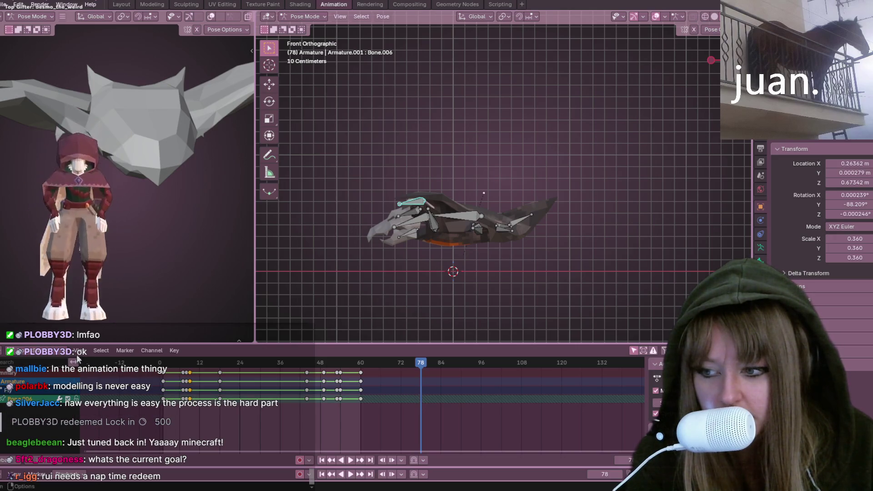
left_click(40, 353)
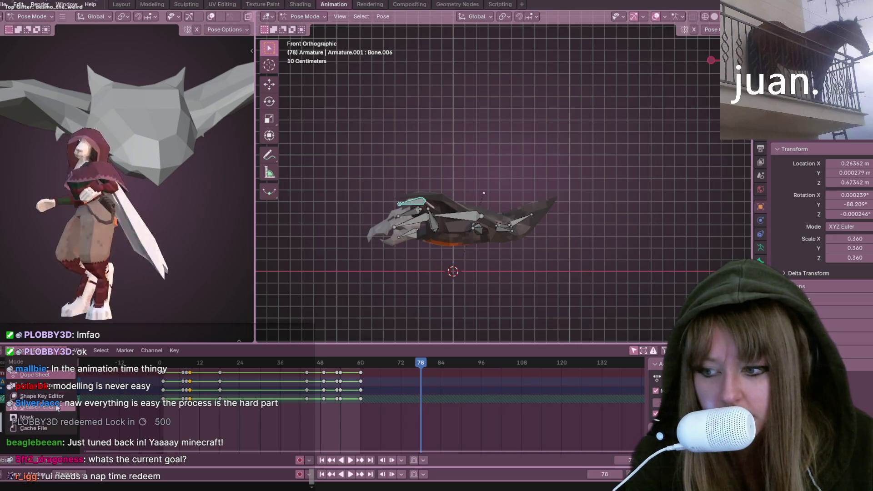
left_click(34, 386)
mouse_move(427, 359)
left_mouse_down()
mouse_move(161, 373)
mouse_move(39, 358)
left_mouse_up()
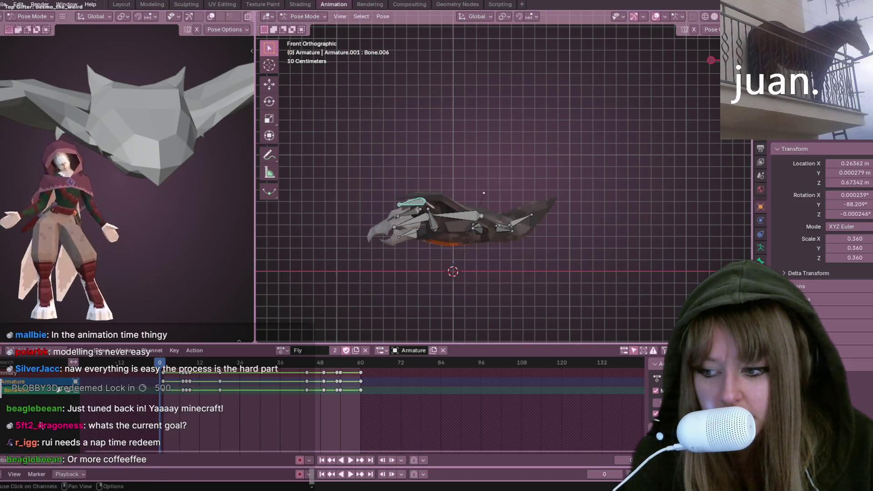
left_click(34, 460)
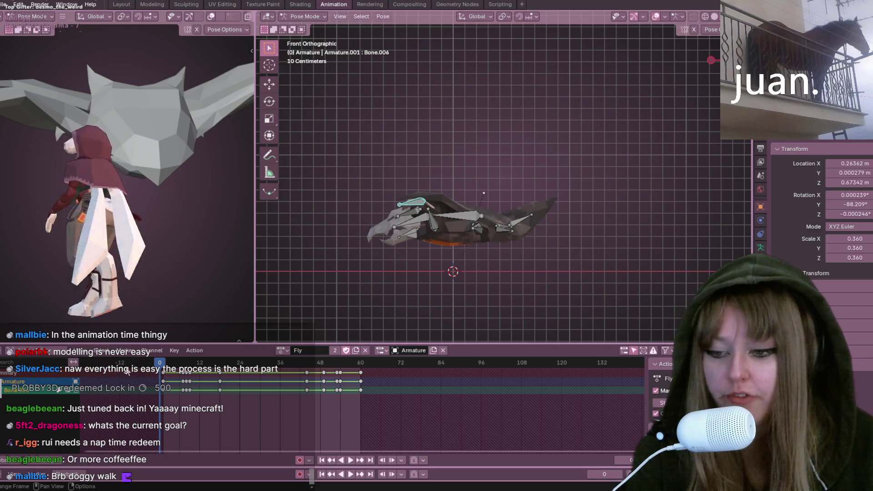
mouse_move(135, 362)
left_mouse_down()
mouse_move(405, 378)
mouse_move(256, 380)
mouse_move(269, 382)
mouse_move(233, 394)
mouse_move(246, 391)
left_mouse_up()
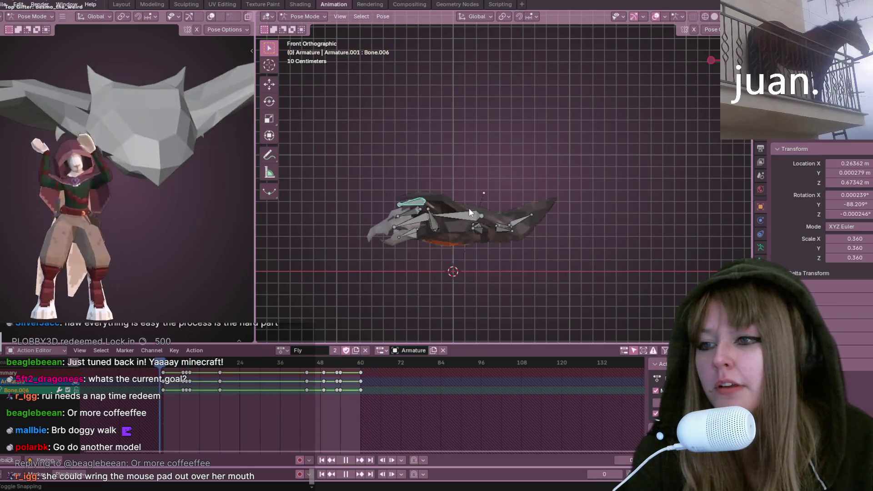
Step: Stop the Fly wing-flap playback
key("space")
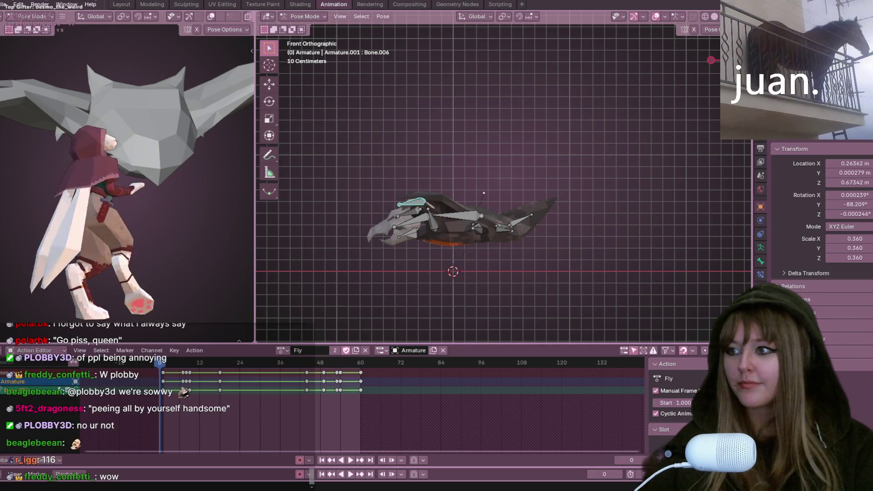
scroll(478, 232, "up", 1)
Step: Preview the flap with the rig framed larger, then select the keys around frame 45
scroll(479, 232, "up", 2)
middle_click_drag(477, 237, 523, 164, "shift")
key("space")
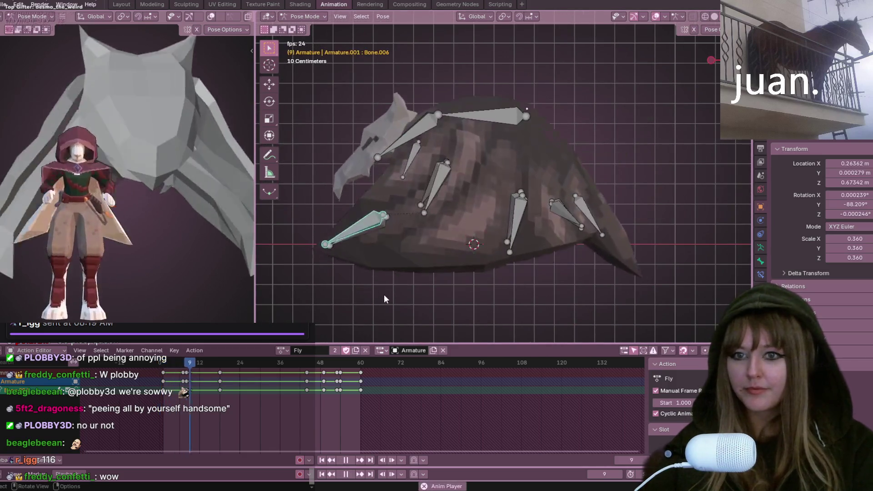
key("space")
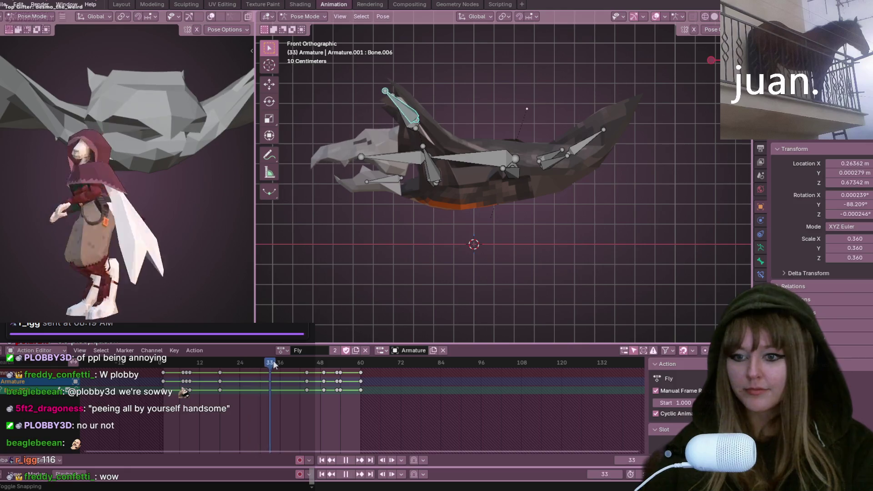
key("space")
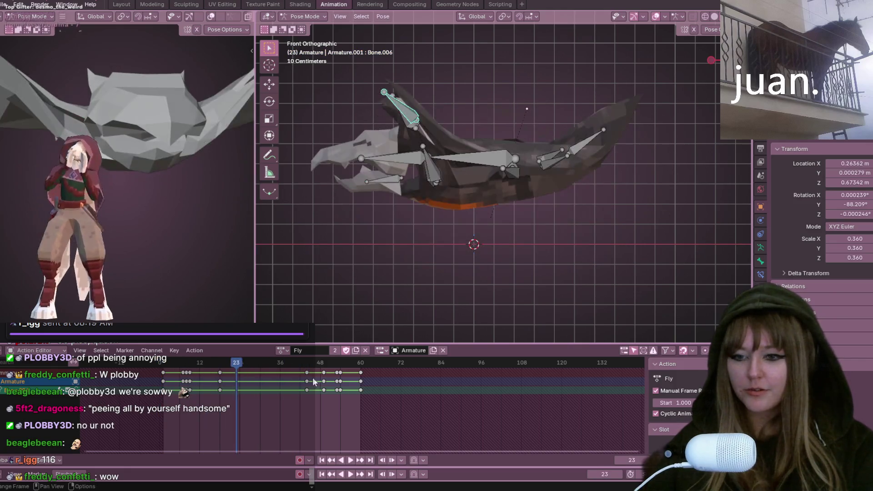
left_click(307, 376)
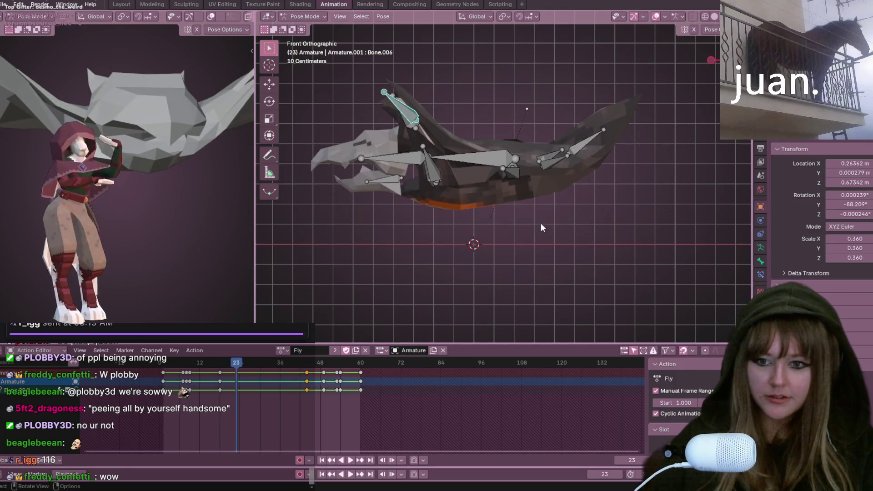
Step: Select all bones and duplicate the frame-18 key column to a new position
key("a")
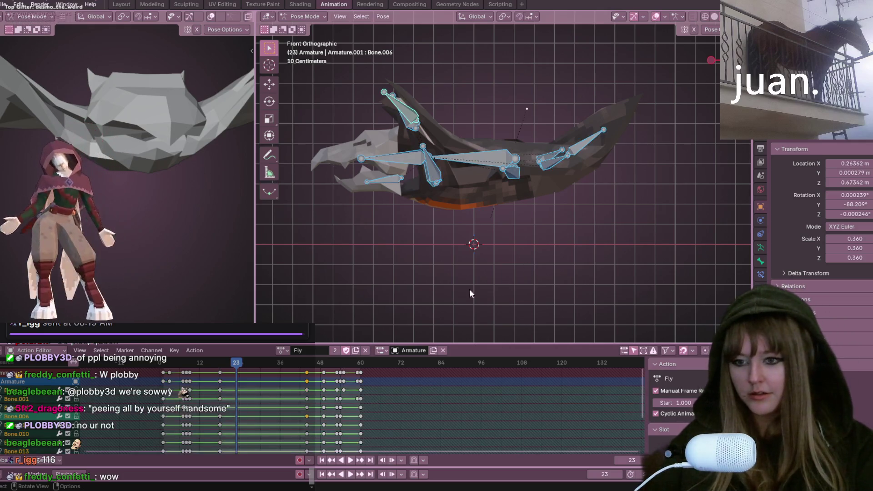
left_click(220, 373, "alt")
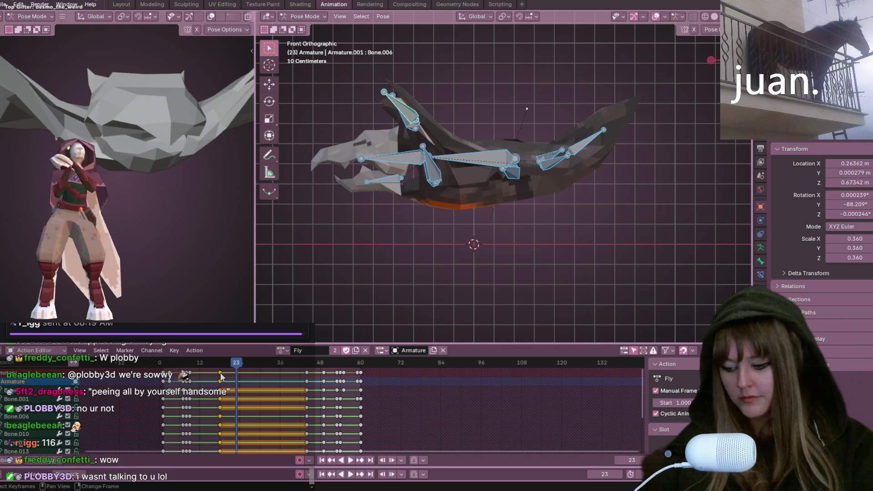
key("shift+d")
left_click(208, 366)
Step: Replay the edited flap loop, scrubbing through the cycle from a tilted view
key("space")
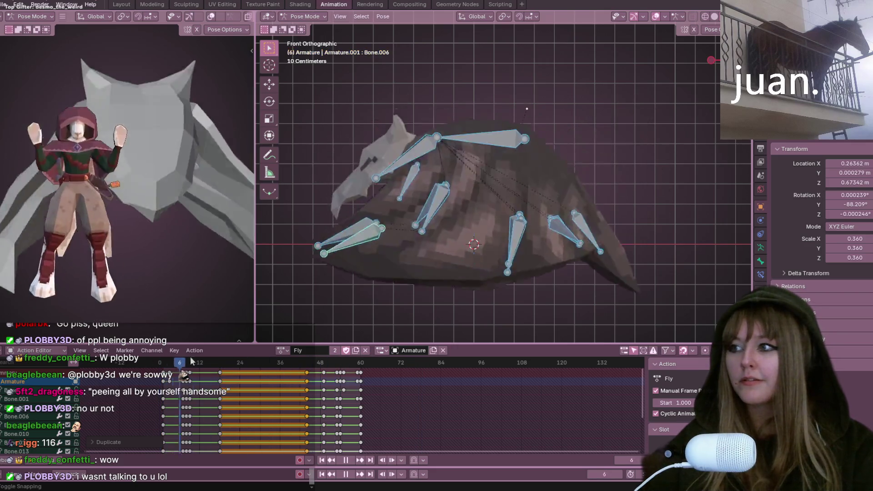
left_click(298, 362)
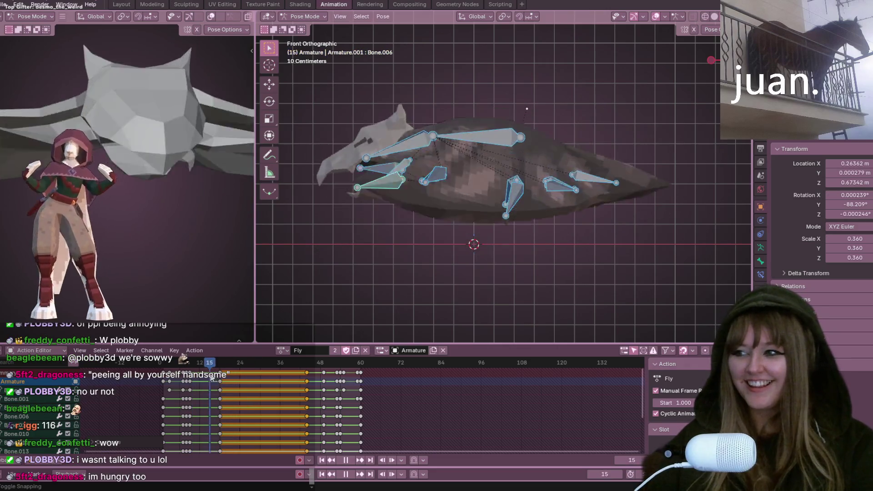
left_click(267, 363)
scroll(425, 206, "down", 4)
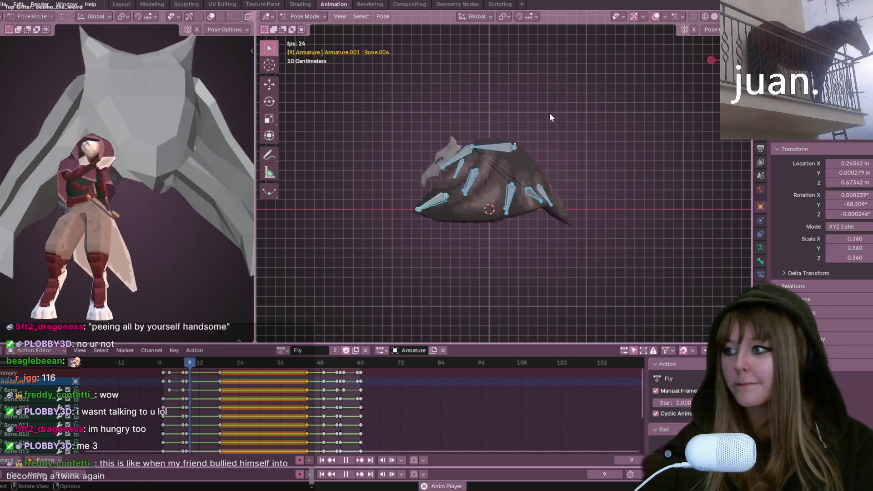
mouse_move(551, 99)
middle_mouse_down()
mouse_move(554, 52)
mouse_move(554, 97)
mouse_move(577, 142)
mouse_move(575, 219)
mouse_move(334, 181)
mouse_move(726, 195)
mouse_move(665, 190)
mouse_move(609, 26)
mouse_move(615, 211)
mouse_move(651, 120)
mouse_move(727, 205)
middle_mouse_up()
Step: Orbit around the flapping bird from tilted and top-down angles
mouse_move(656, 191)
middle_mouse_down()
mouse_move(614, 138)
mouse_move(449, 187)
mouse_move(630, 177)
mouse_move(487, 184)
mouse_move(291, 142)
mouse_move(676, 203)
mouse_move(567, 85)
mouse_move(446, 92)
mouse_move(256, 135)
mouse_move(592, 108)
mouse_move(296, 110)
mouse_move(555, 123)
mouse_move(549, 155)
mouse_move(487, 235)
mouse_move(498, 124)
mouse_move(351, 23)
mouse_move(713, 135)
mouse_move(455, 120)
mouse_move(480, 132)
mouse_move(458, 156)
middle_mouse_up()
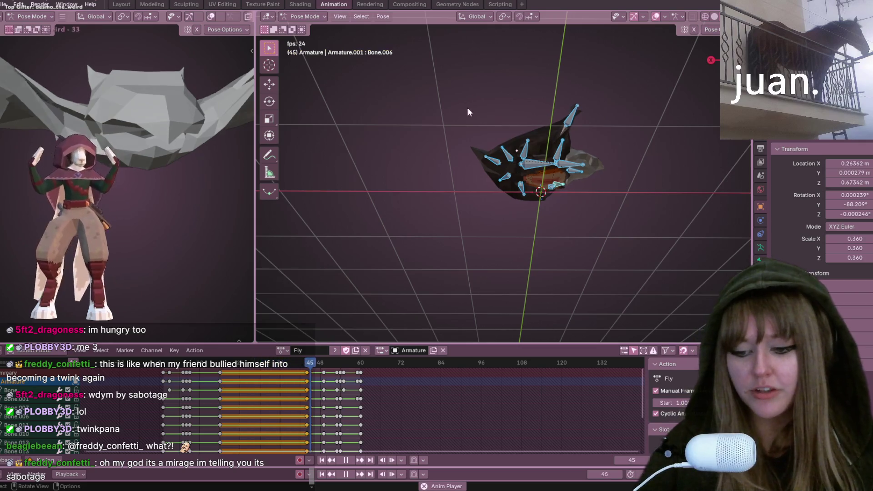
mouse_move(594, 179)
middle_mouse_down()
mouse_move(445, 315)
mouse_move(490, 228)
mouse_move(497, 184)
mouse_move(437, 163)
mouse_move(408, 225)
mouse_move(512, 173)
mouse_move(648, 149)
mouse_move(567, 185)
mouse_move(507, 158)
mouse_move(675, 153)
mouse_move(399, 160)
mouse_move(275, 173)
mouse_move(730, 178)
middle_mouse_up()
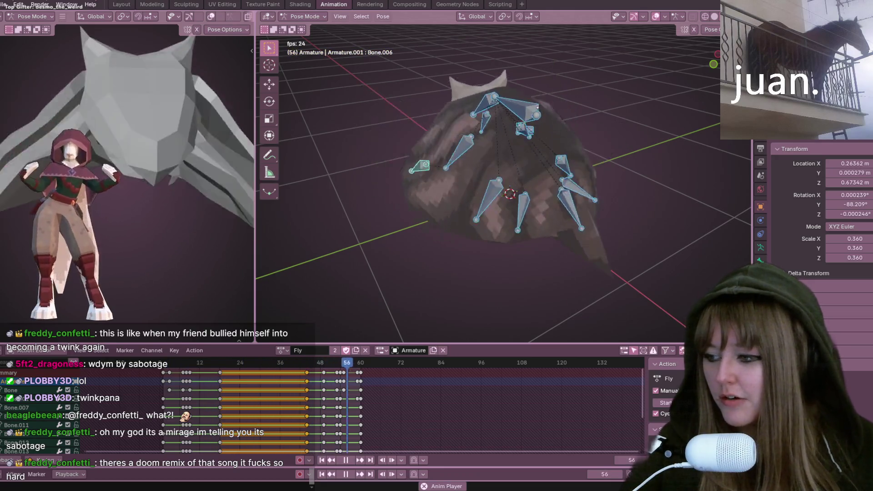
mouse_move(340, 142)
middle_mouse_down()
mouse_move(394, 137)
mouse_move(431, 158)
middle_mouse_up()
Step: Save Nitrobat (1).blend and return to the front orthographic view
key("ctrl+s")
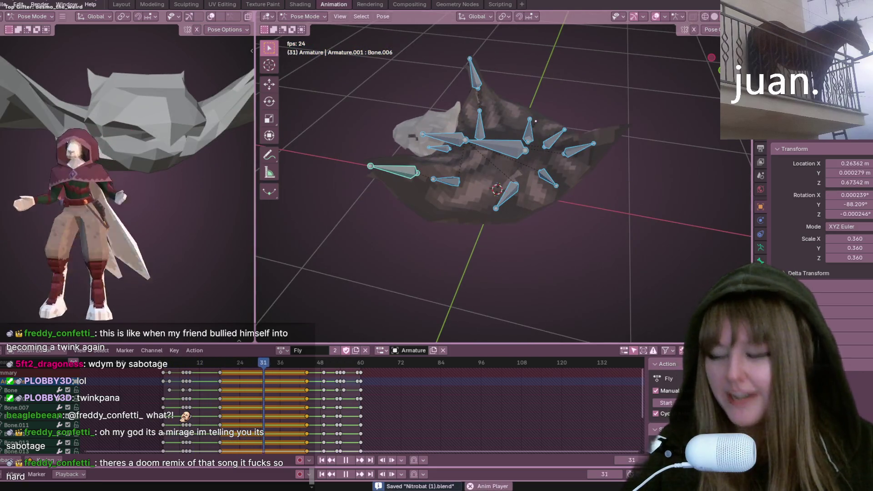
middle_click_drag(357, 186, 558, 184)
key("KP_1")
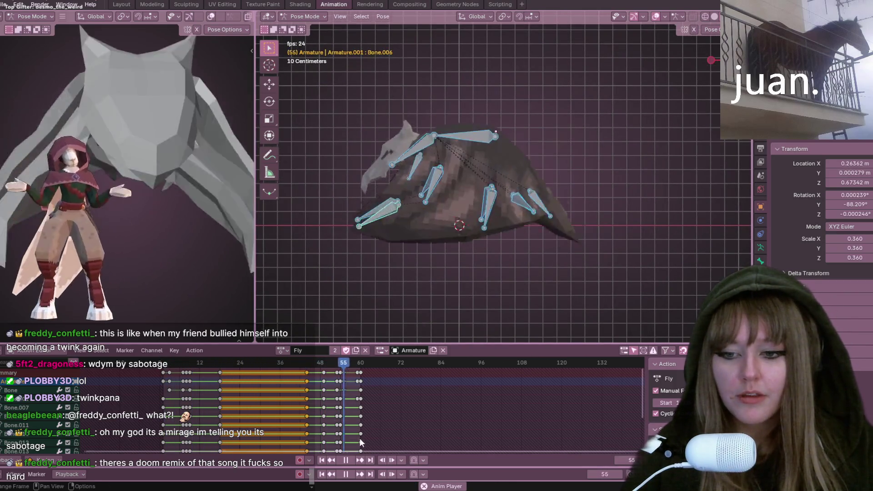
Step: Replay the Fly loop, stop it at frame 59, and select the frame-60 key column
key("Escape")
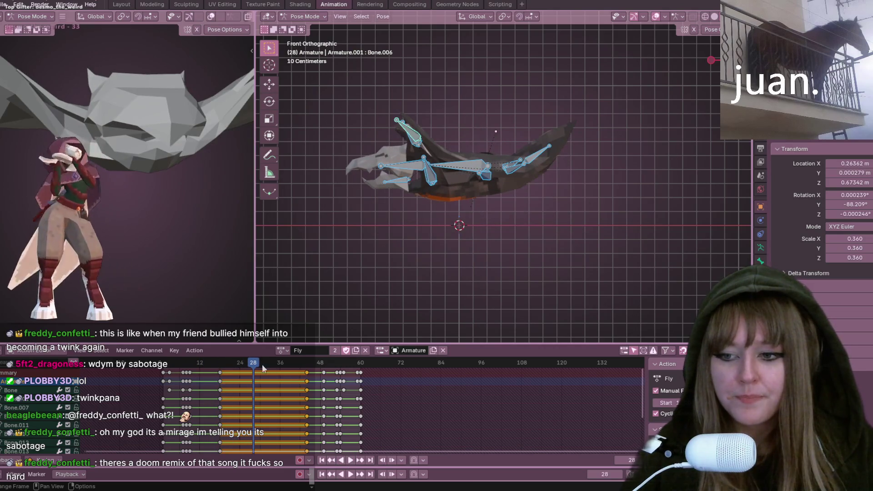
key("space")
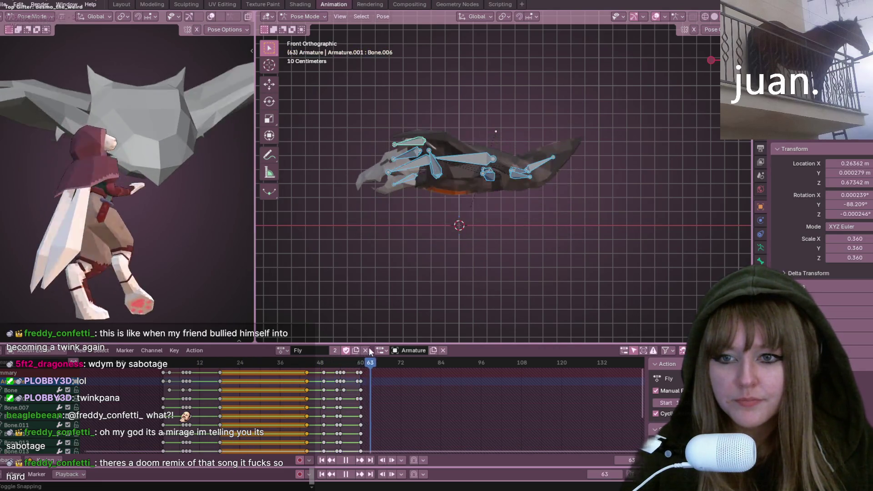
key("space")
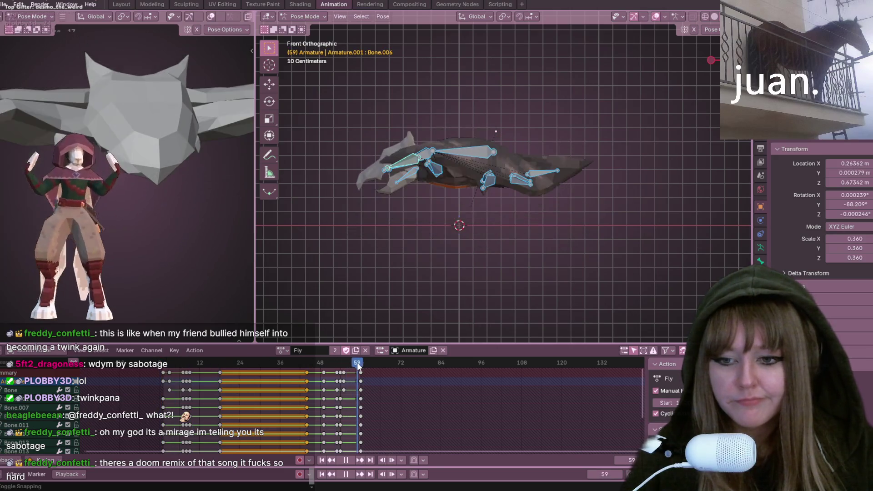
left_click(360, 373)
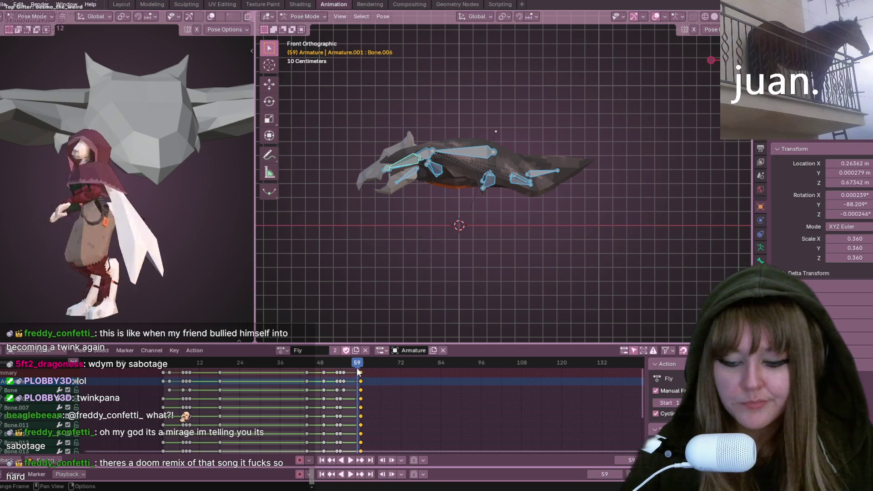
left_click(52, 351)
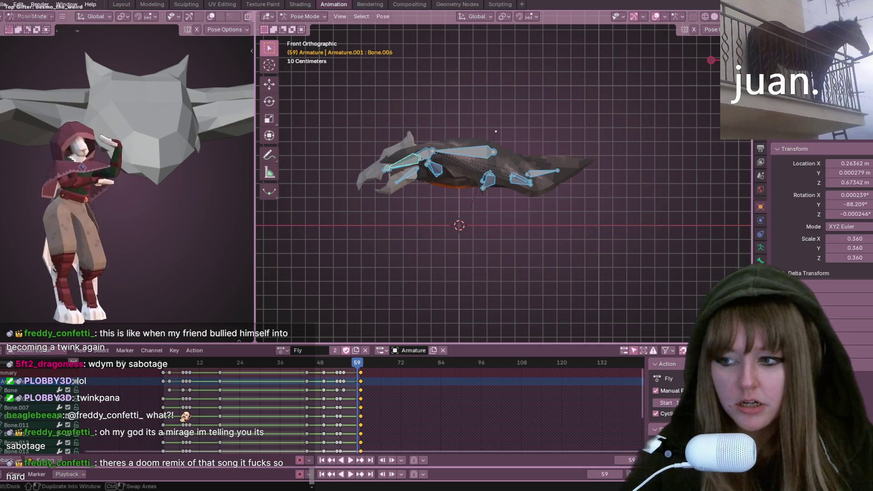
left_click(9, 350)
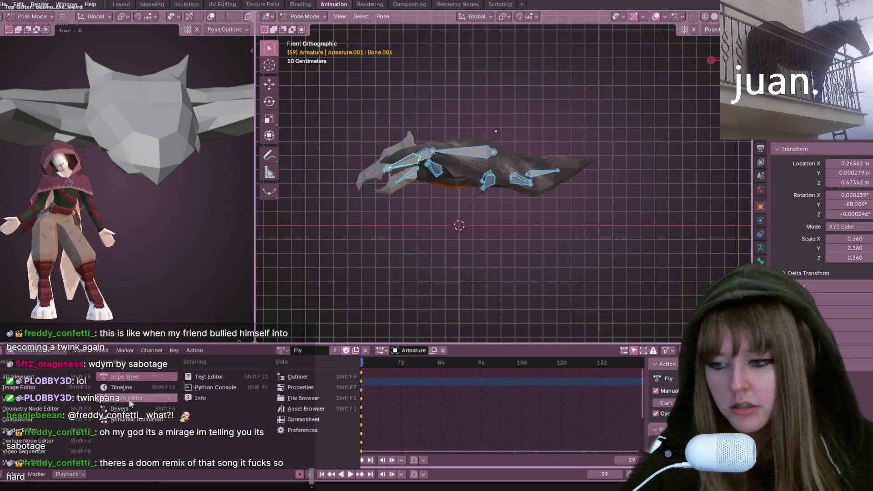
Step: Switch the area to the Graph Editor, zoom its curves, and play the Fly flap loop
left_click(122, 377)
scroll(136, 391, "down", 5)
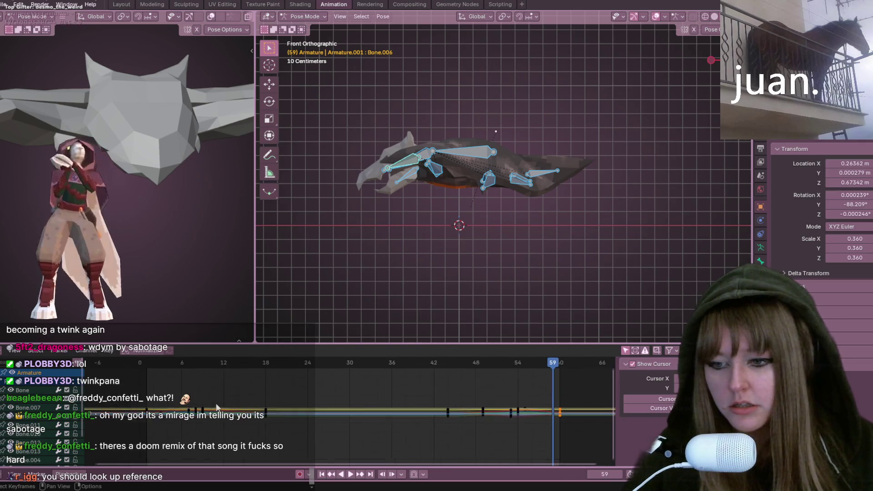
scroll(487, 403, "up", 1)
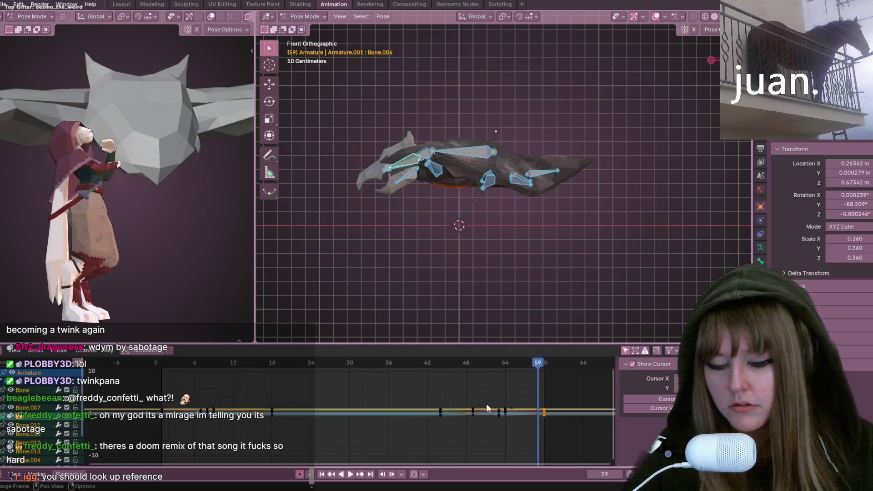
key("space")
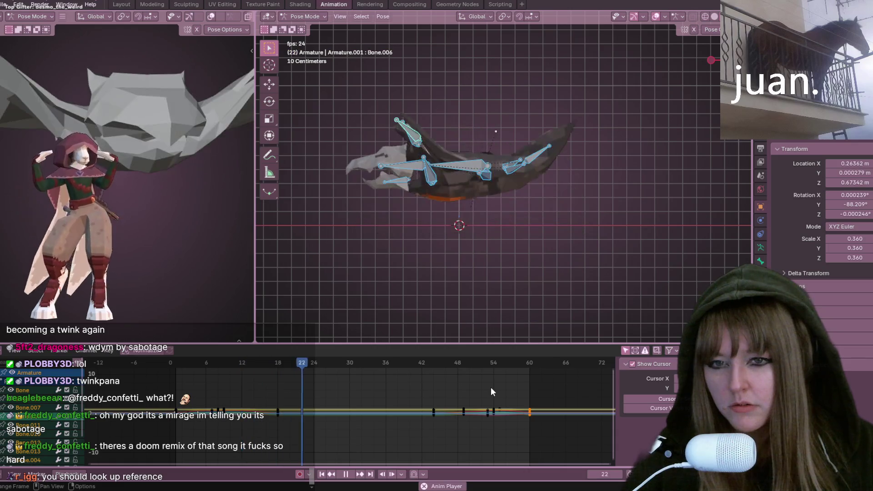
scroll(490, 392, "up", 8)
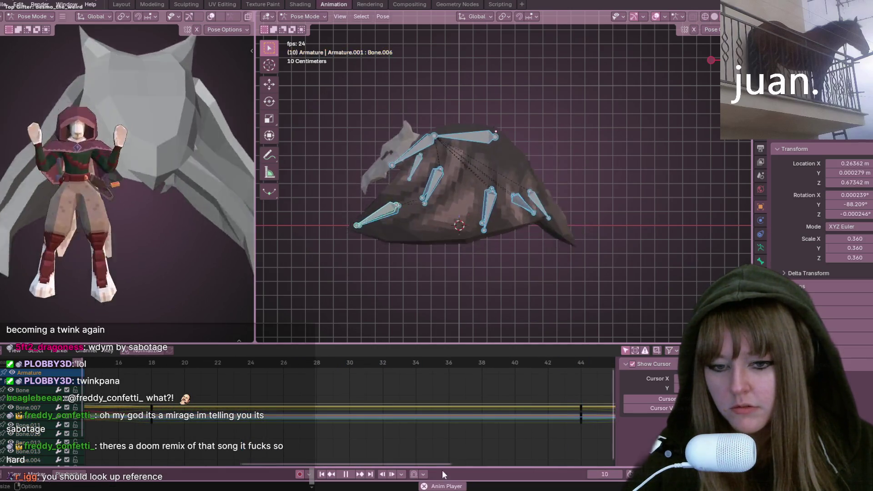
mouse_move(437, 463)
left_mouse_down()
mouse_move(568, 460)
mouse_move(291, 454)
left_mouse_up()
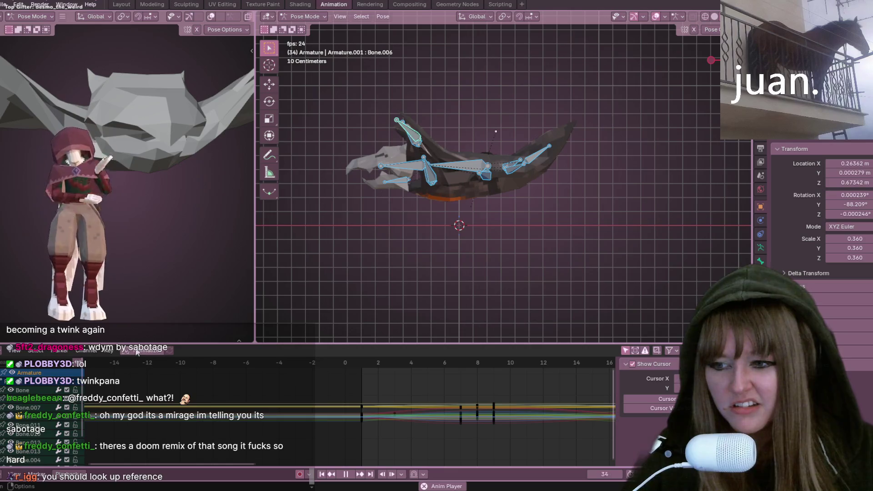
left_click(8, 350)
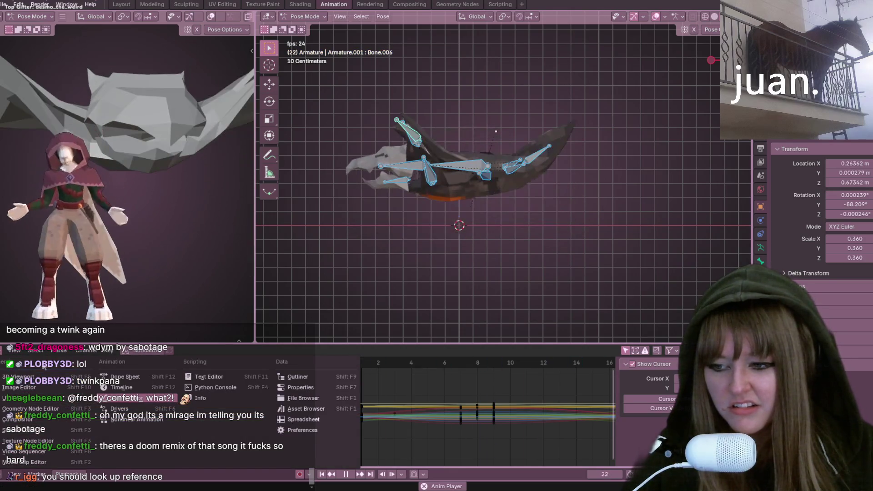
Step: Show the Fly action in the Action Editor and set all its keyframes to Vector handles
left_click(140, 377)
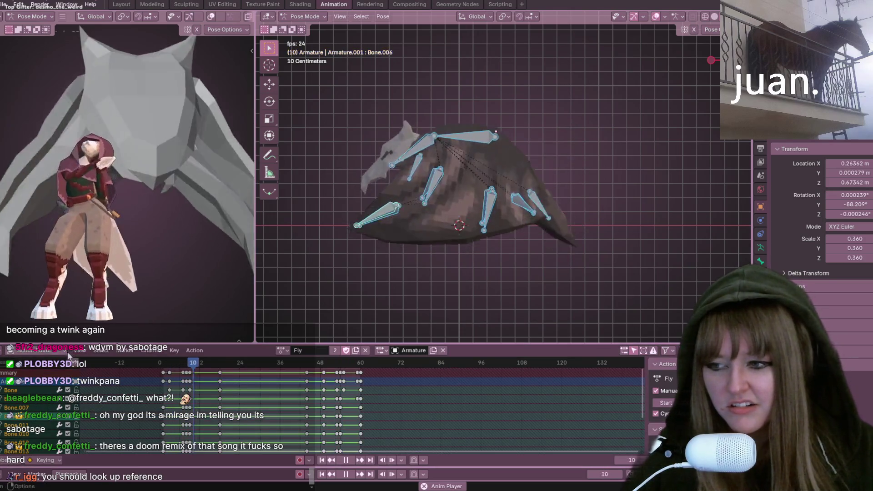
key("a")
right_click(222, 395)
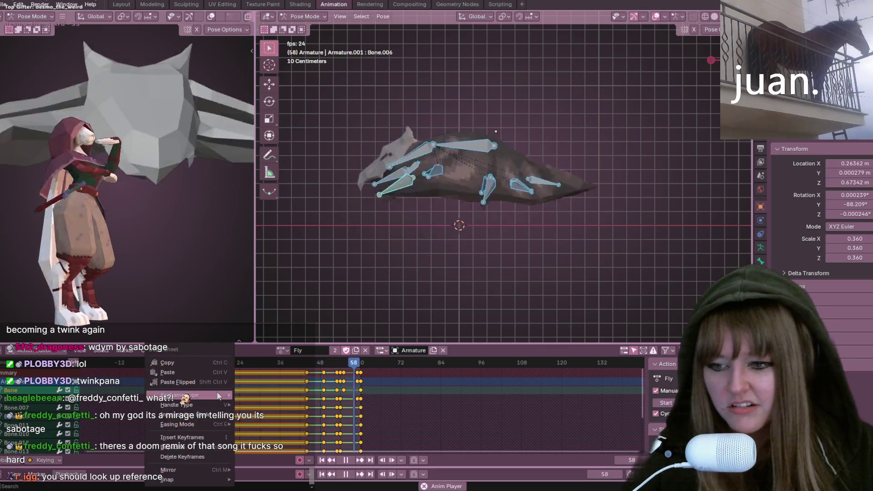
mouse_move(219, 395)
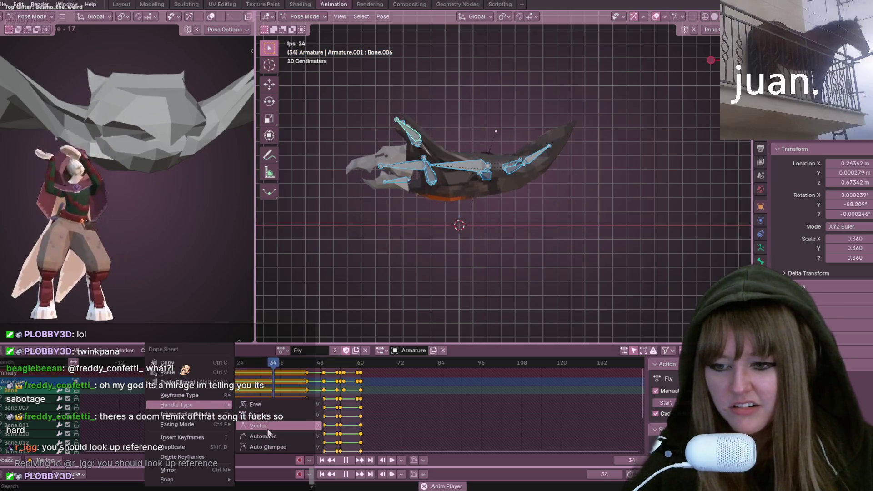
left_click(268, 428)
Step: Stop the animation playback at frame 44
key("space")
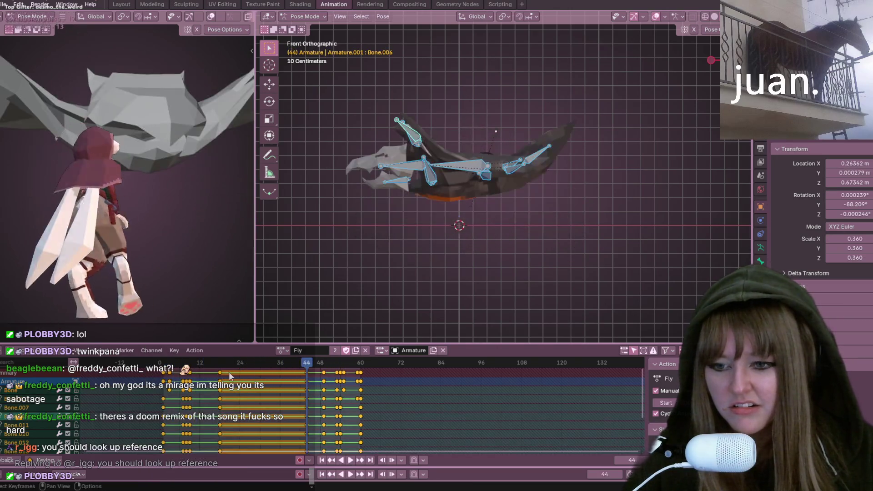
scroll(373, 244, "down", 2)
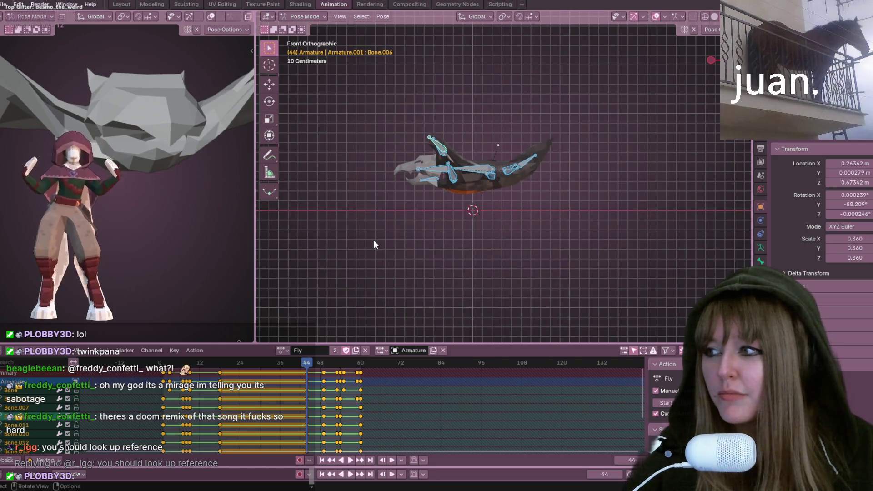
middle_click_drag(114, 204, 253, 209)
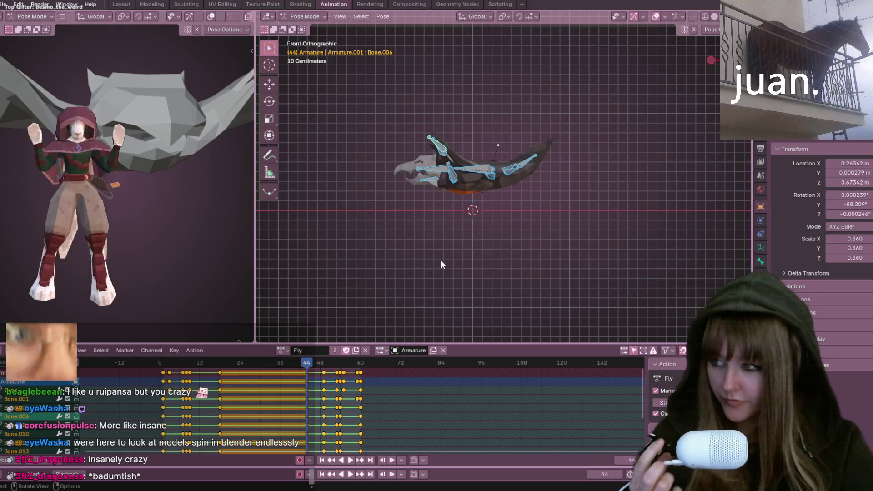
scroll(429, 86, "up", 3)
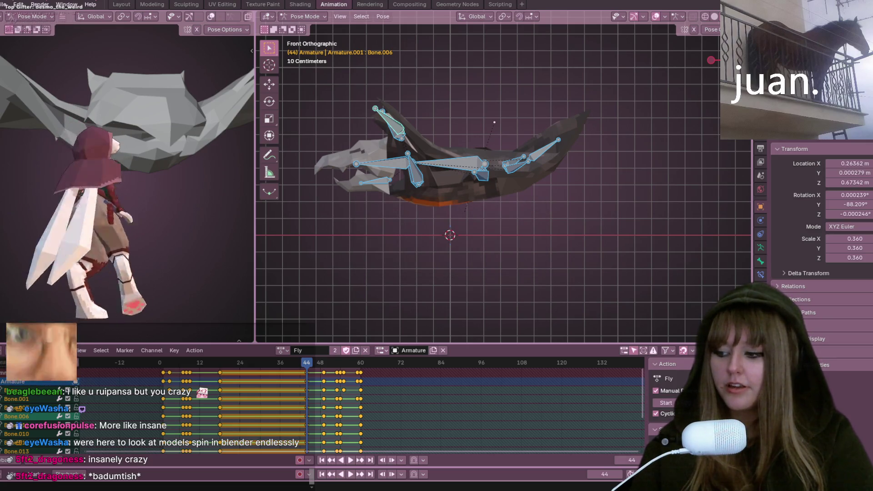
key("alt+Tab")
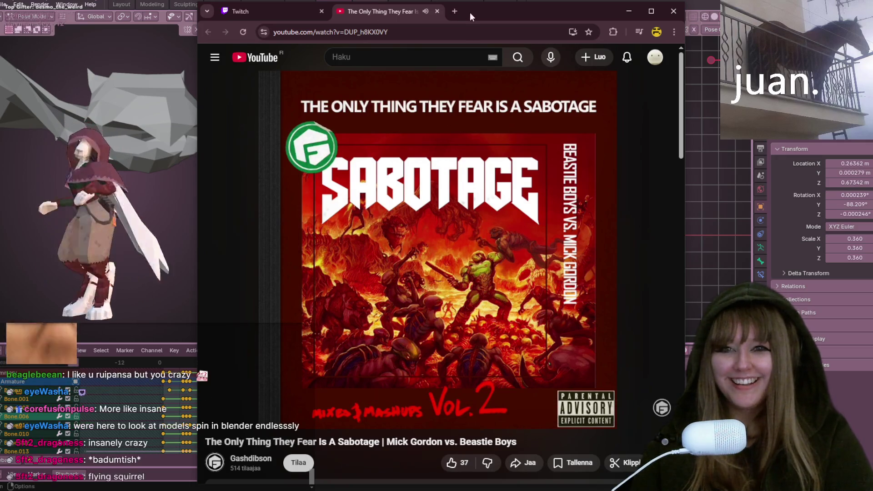
key("alt+Tab")
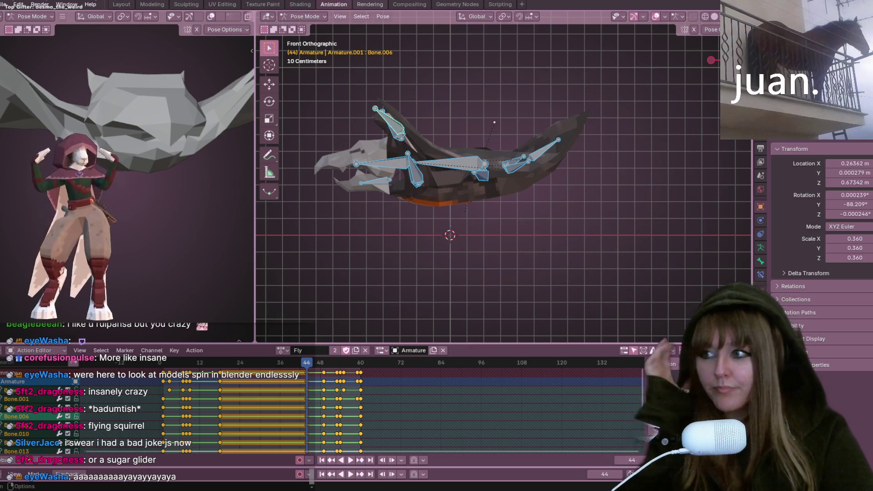
Step: Adjust the background music and orbit the view around the winged rig
key("XF86AudioNext")
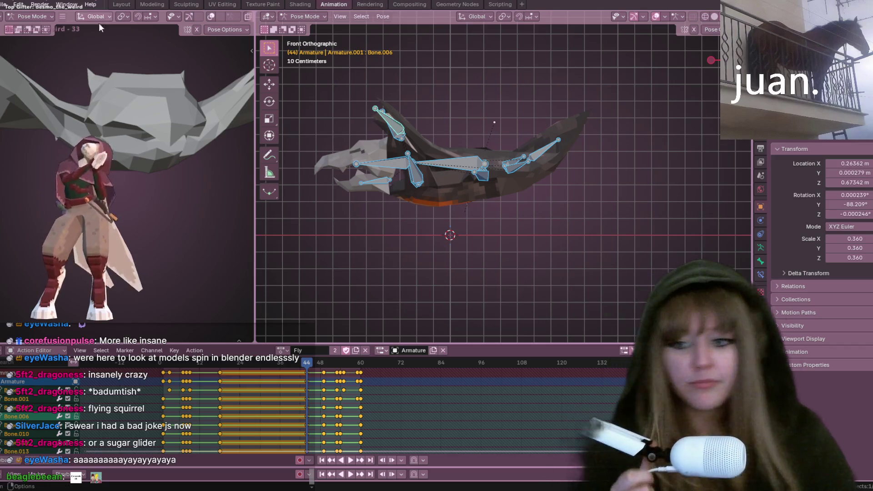
mouse_move(169, 69)
middle_mouse_down()
mouse_move(29, 74)
mouse_move(91, 86)
middle_mouse_up()
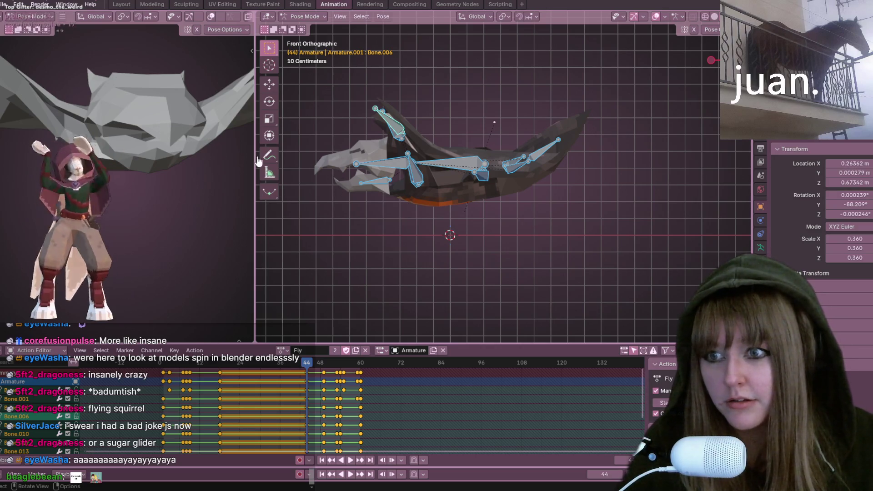
mouse_move(359, 139)
middle_mouse_down()
mouse_move(479, 134)
mouse_move(529, 172)
mouse_move(583, 187)
mouse_move(573, 121)
mouse_move(578, 182)
mouse_move(564, 163)
middle_mouse_up()
Step: Toggle the armature through Edit Mode back to Pose Mode, play the Fly loop, and orbit below
key("Tab")
key("Tab")
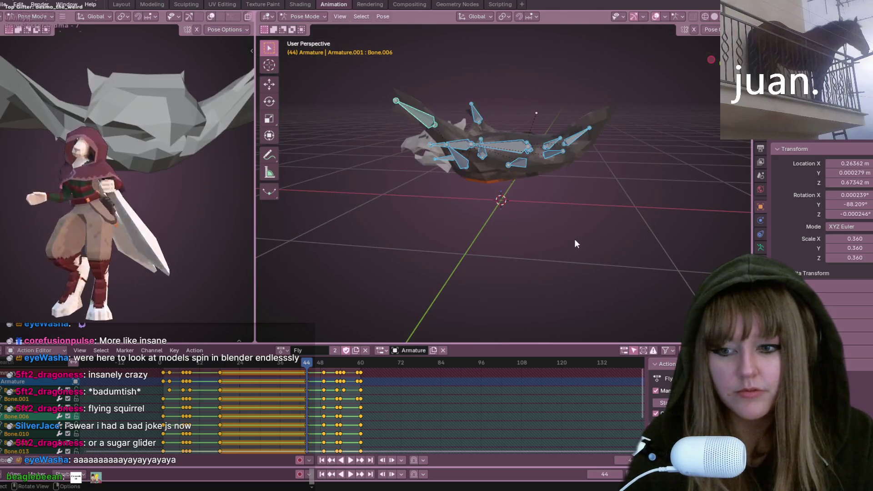
left_click(555, 178)
key("space")
mouse_move(436, 228)
middle_mouse_down()
mouse_move(490, 225)
mouse_move(551, 180)
mouse_move(490, 222)
mouse_move(481, 154)
mouse_move(489, 198)
mouse_move(493, 189)
mouse_move(440, 102)
mouse_move(481, 203)
mouse_move(500, 186)
mouse_move(480, 227)
mouse_move(504, 152)
mouse_move(522, 141)
mouse_move(510, 180)
mouse_move(422, 296)
mouse_move(513, 242)
mouse_move(503, 277)
mouse_move(347, 270)
mouse_move(318, 191)
middle_mouse_up()
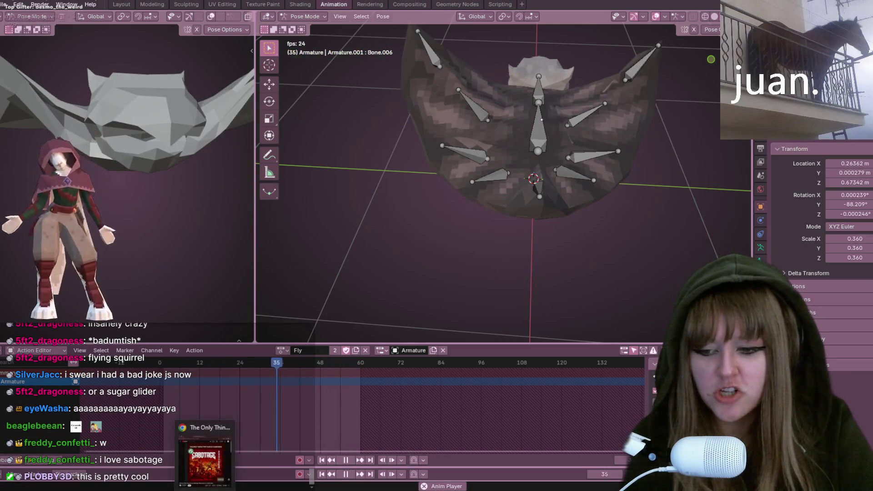
Step: Stop the Fly playback at frame 52 and bring the YouTube browser window back in front
key("space")
mouse_move(206, 489)
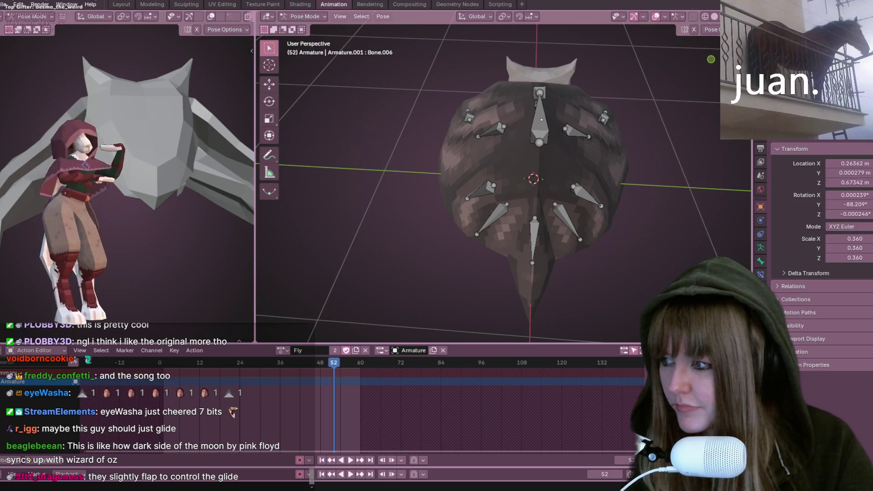
left_click_drag(0, 67, 319, 68)
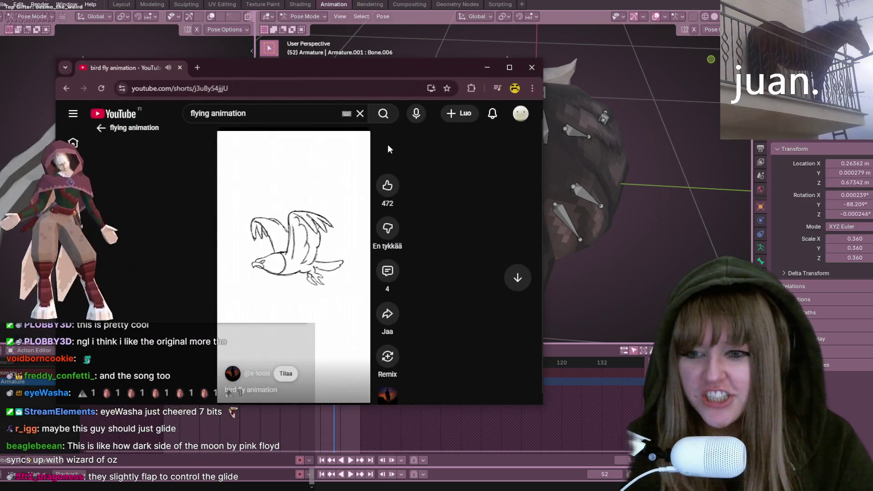
Step: Search YouTube for 'flying animation' and watch the Dragon Flying Animation short
left_click(383, 114)
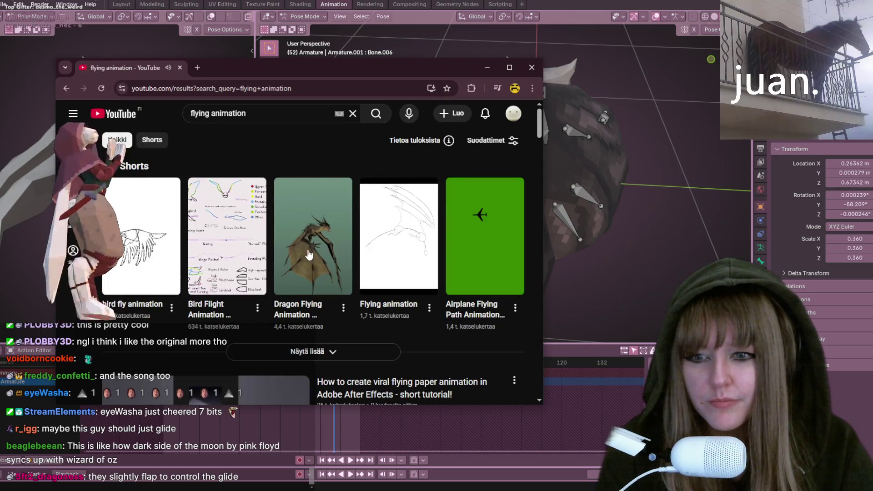
left_click(307, 254)
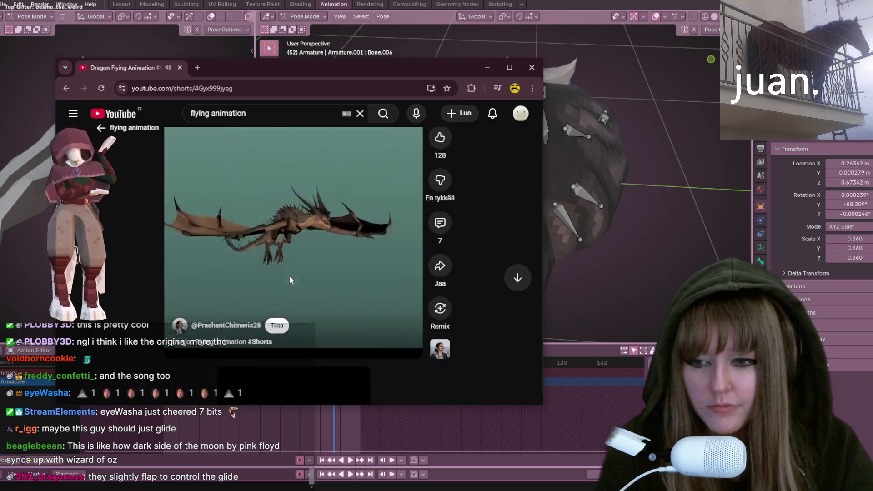
scroll(290, 276, "down", 1)
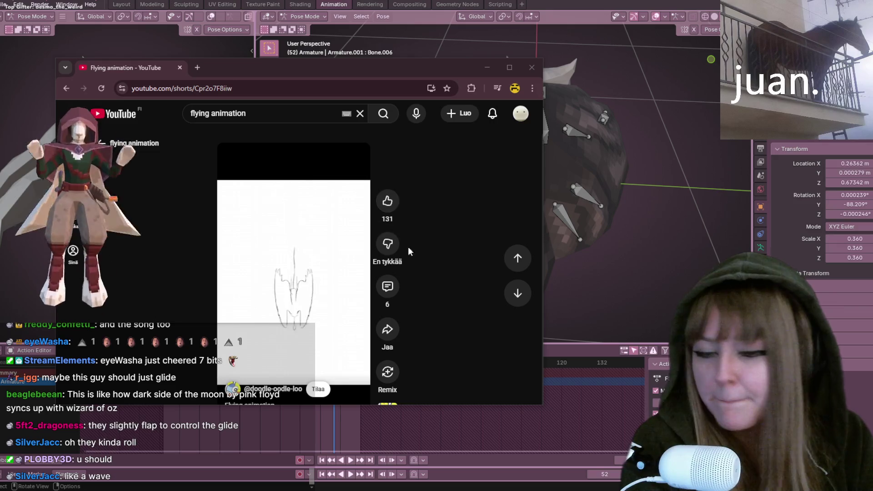
scroll(333, 283, "down", 1)
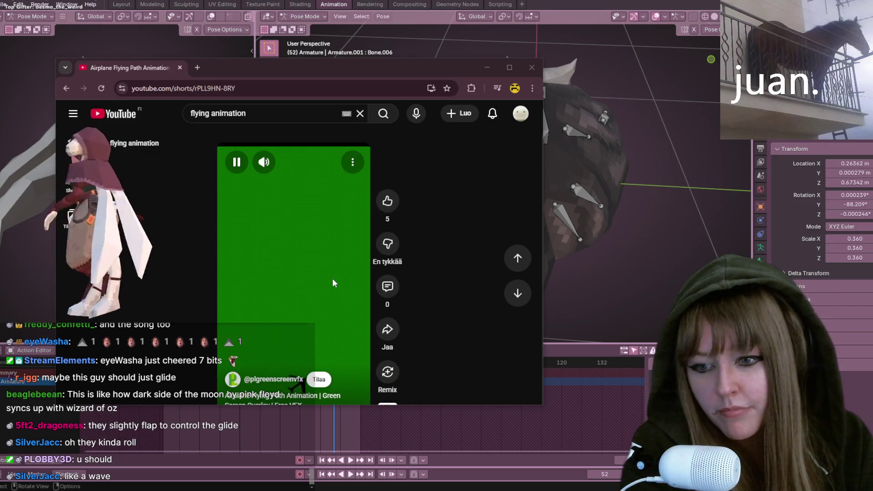
scroll(333, 280, "down", 1)
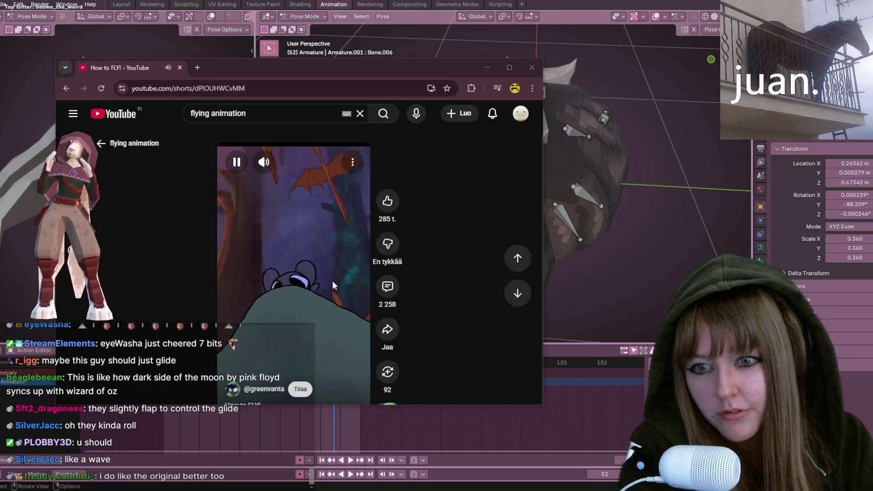
Step: Return to the flying animation results, scroll through them, and select 'animation' in the query
left_click(382, 113)
left_click_drag(366, 67, 371, 58)
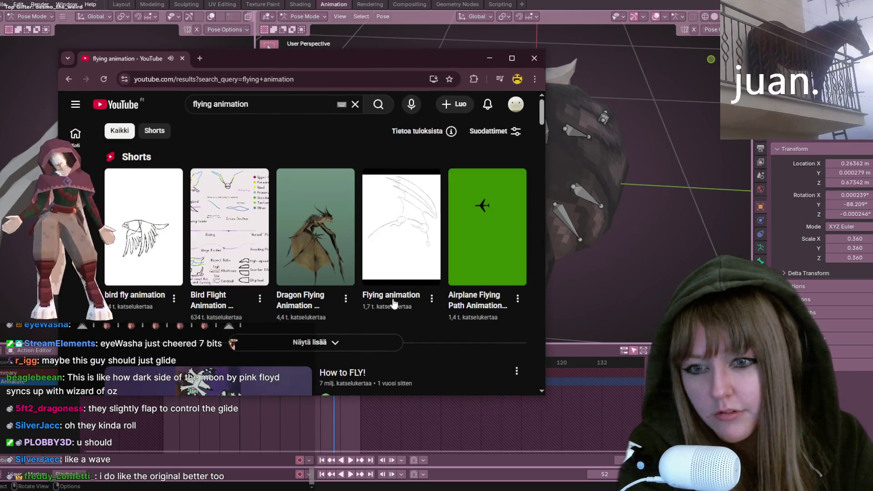
mouse_move(415, 253)
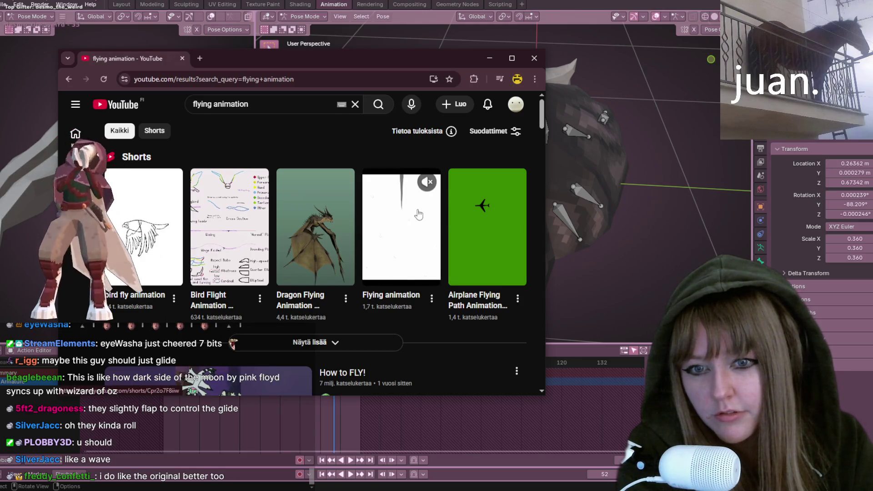
scroll(433, 242, "down", 6)
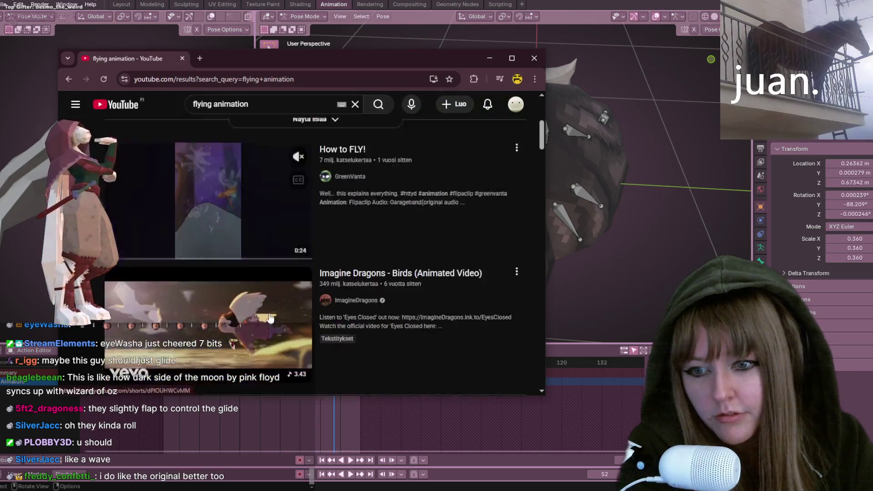
scroll(267, 318, "down", 2)
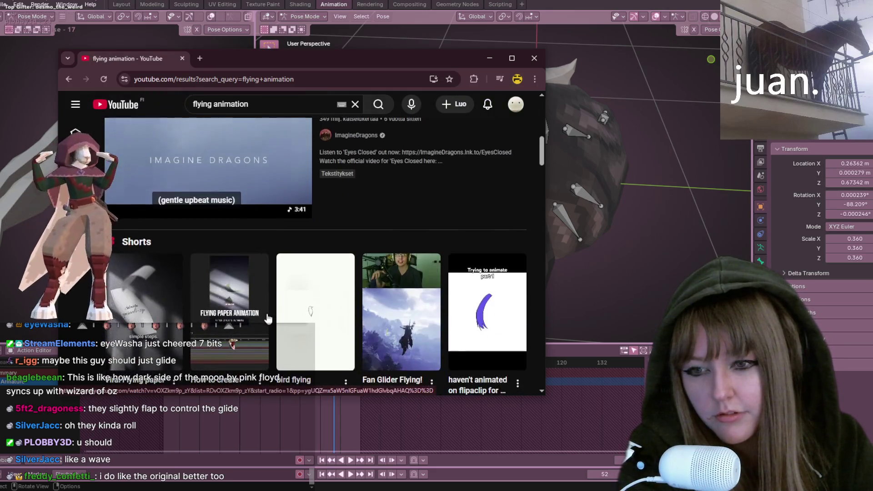
double_click(251, 96)
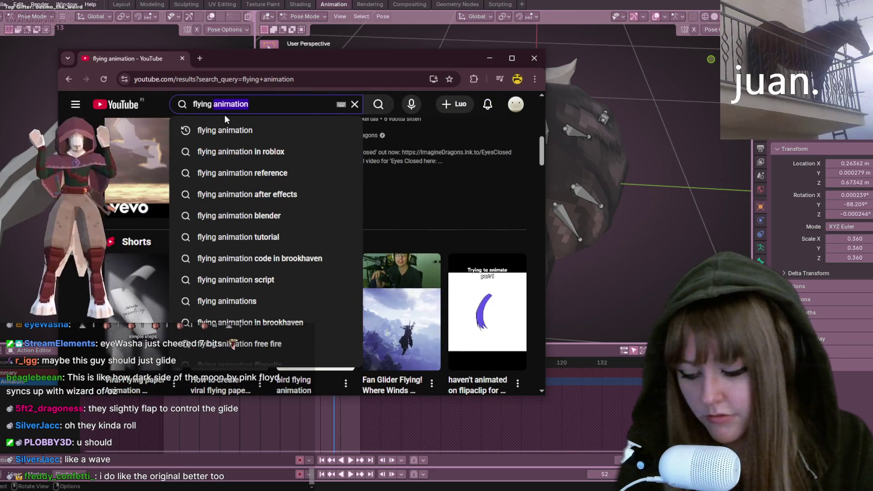
Step: Change the search to 'flying bird' and scroll through the results
key("BackSpace")
type("bird")
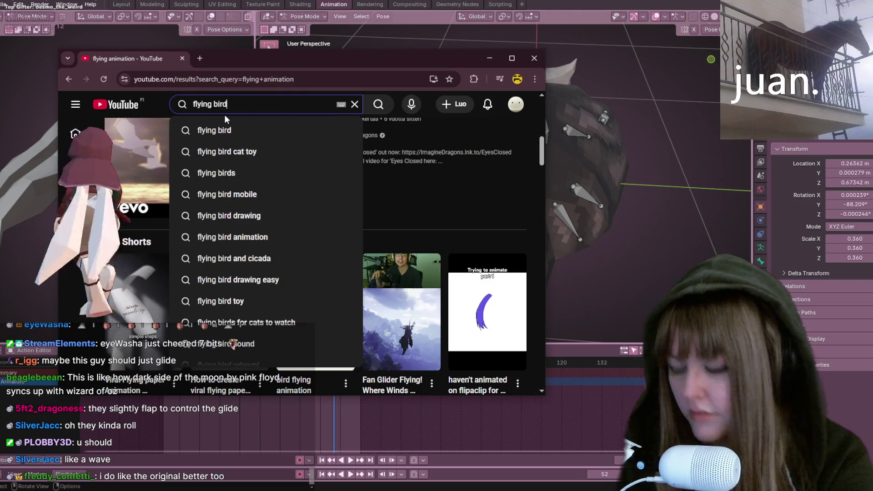
key("Return")
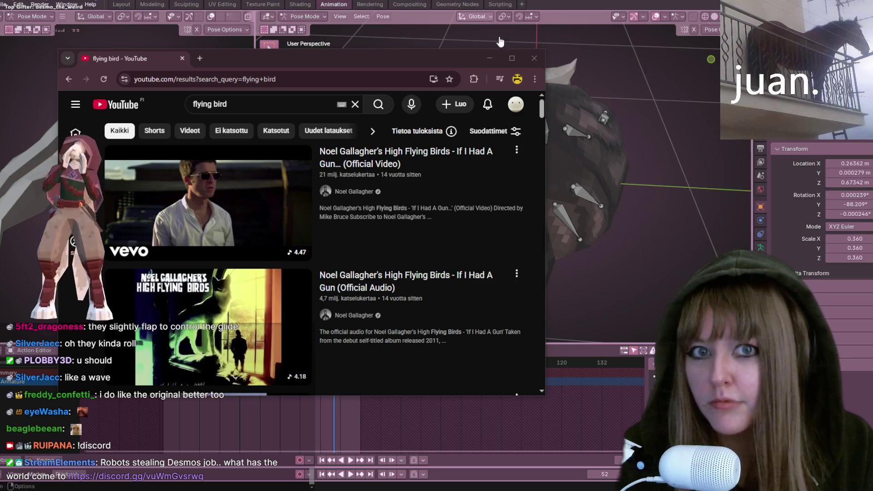
left_click_drag(234, 61, 248, 65)
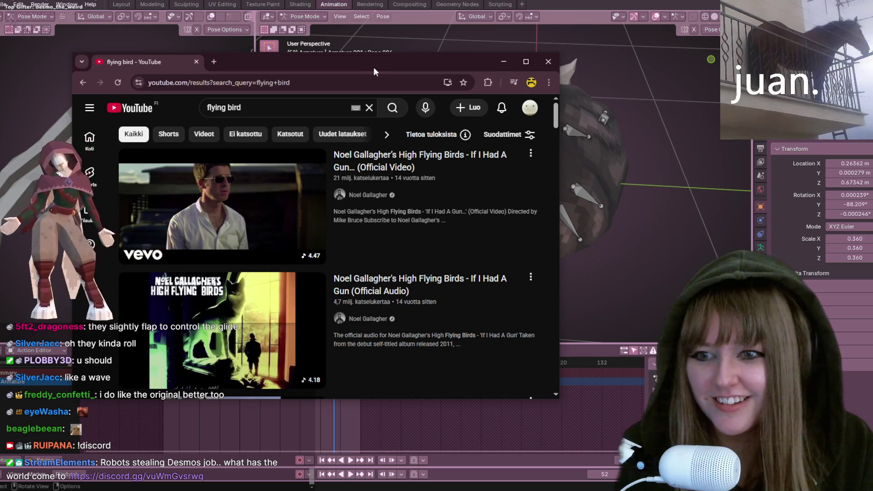
left_click_drag(371, 66, 362, 71)
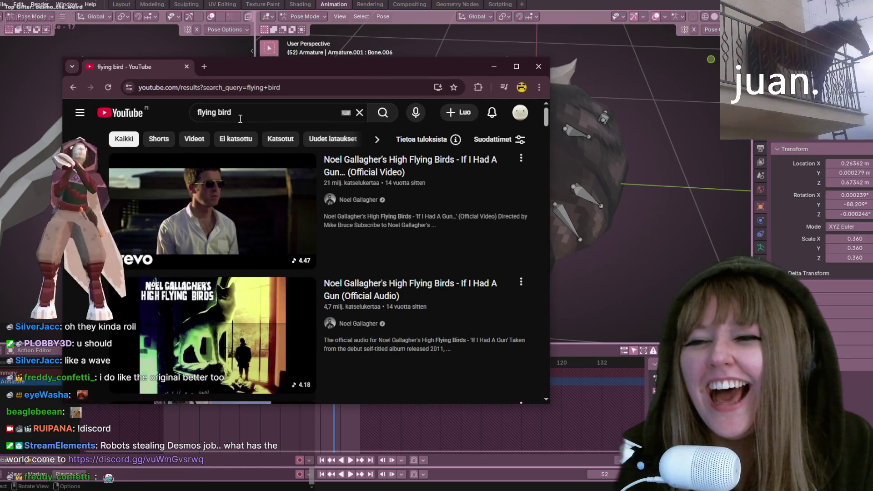
scroll(247, 172, "down", 10)
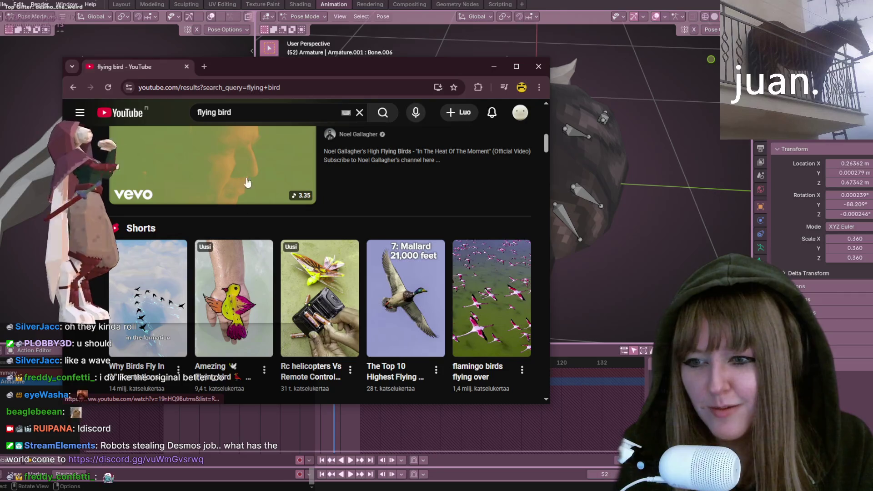
scroll(184, 290, "down", 1)
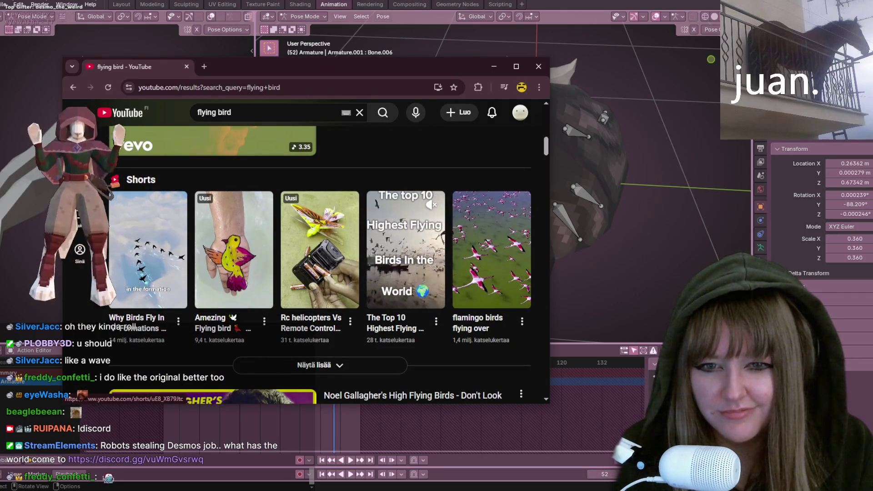
Step: Watch the flamingo birds flying Short muted, pausing and resuming it, then close the browser
left_click(473, 254)
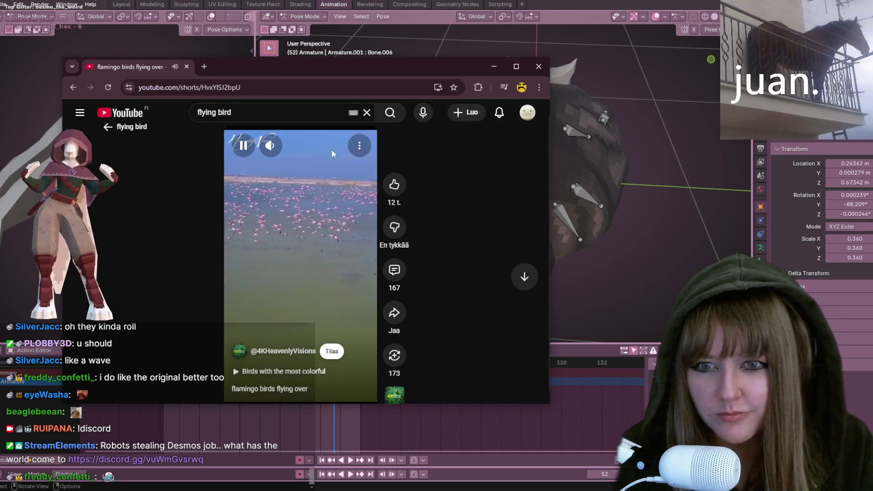
left_click(270, 146)
left_click(306, 276)
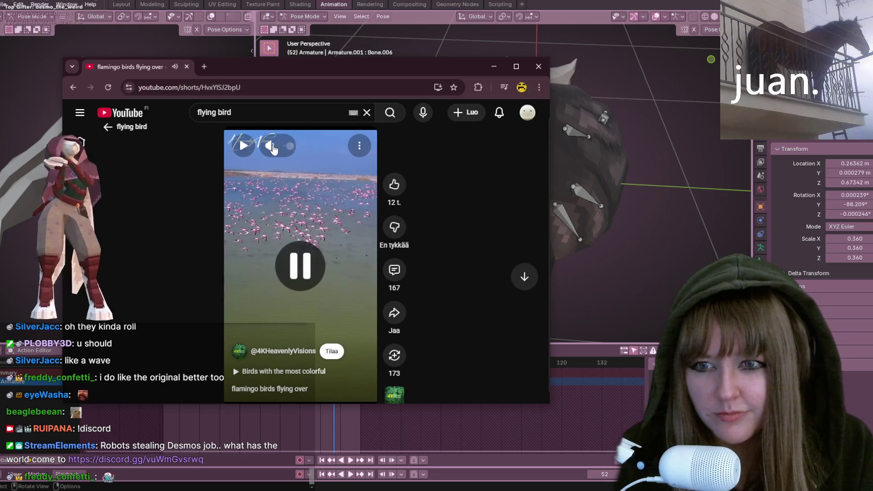
left_click(306, 276)
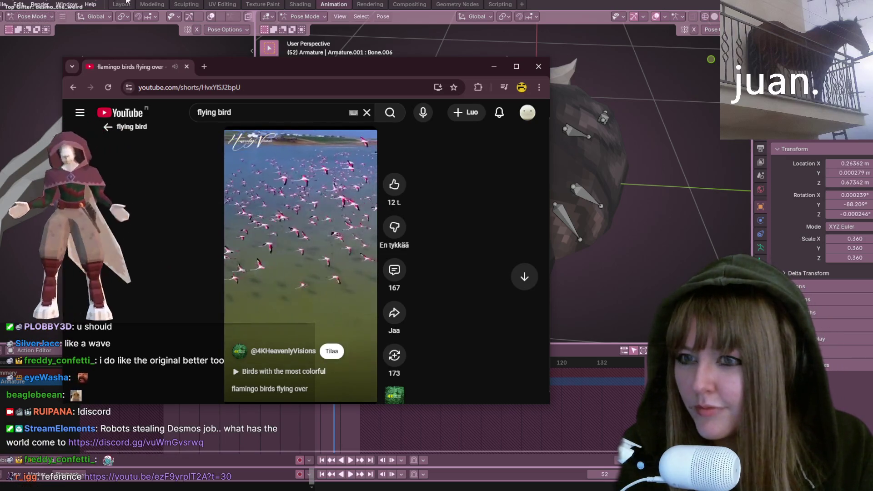
left_click(187, 66)
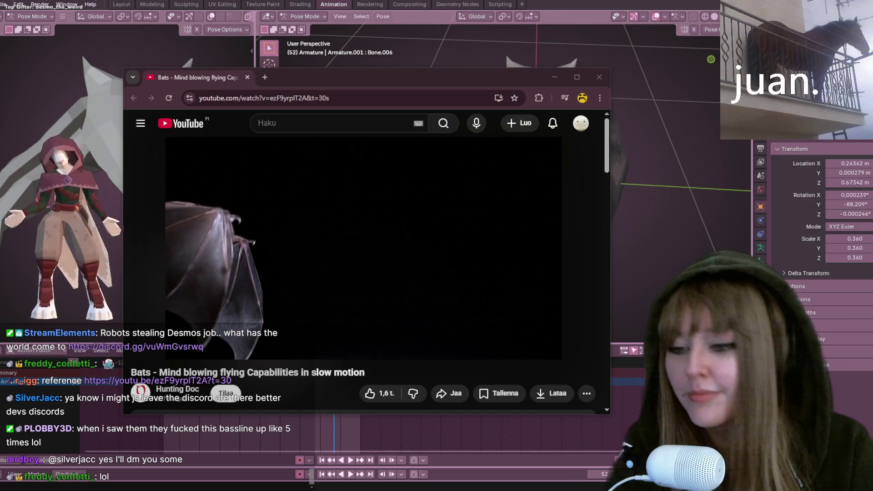
Step: Play the bat video, cancel autoplay, rewind to 0:14, then minimize the browser
left_click(361, 225)
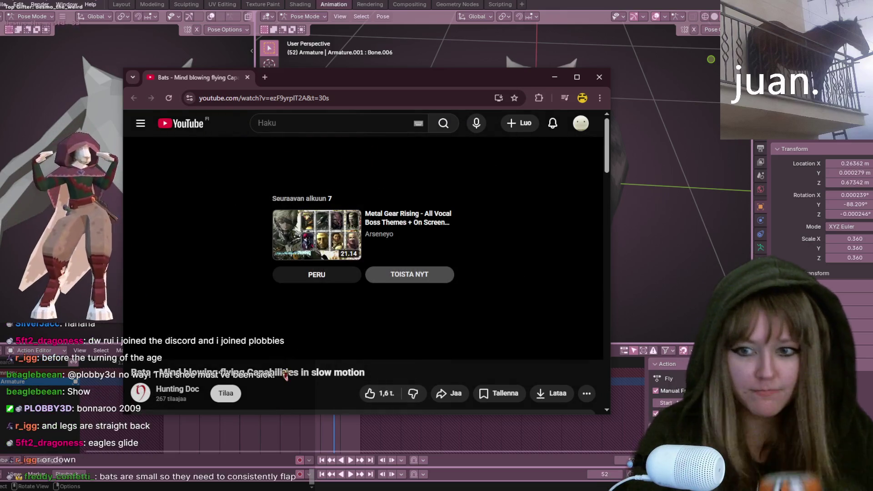
left_click(350, 275)
left_click_drag(246, 331, 225, 330)
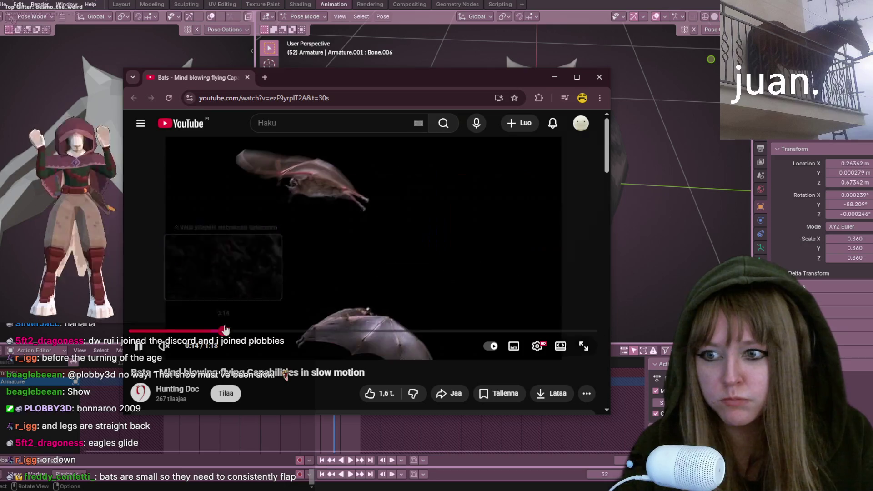
left_click(334, 63)
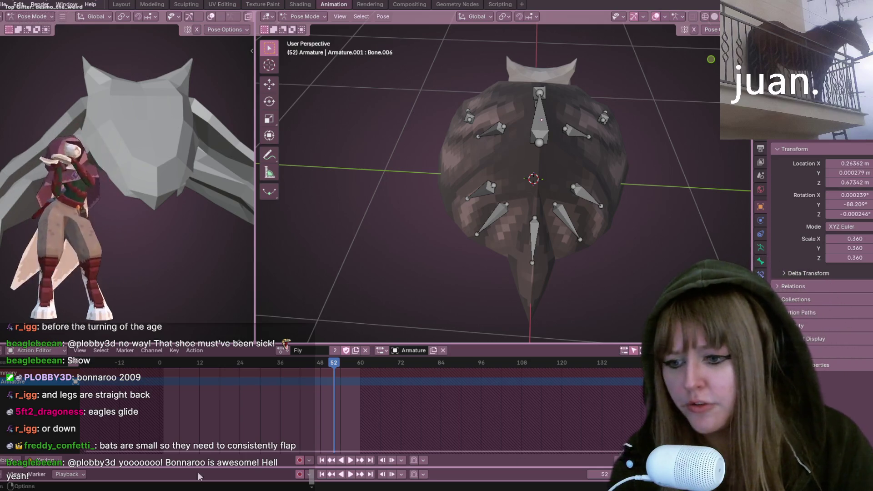
Step: Peek at the desktop and back, then drag the bald eagle Short window over Blender
mouse_move(247, 474)
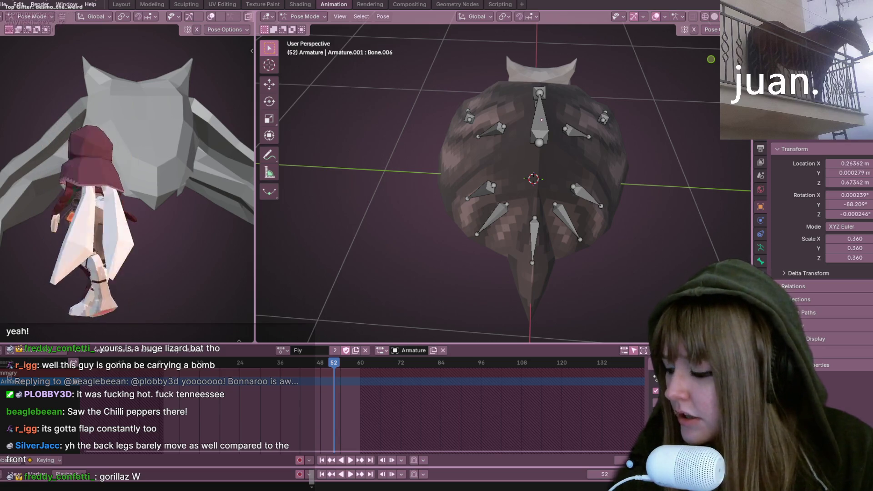
key("super+d")
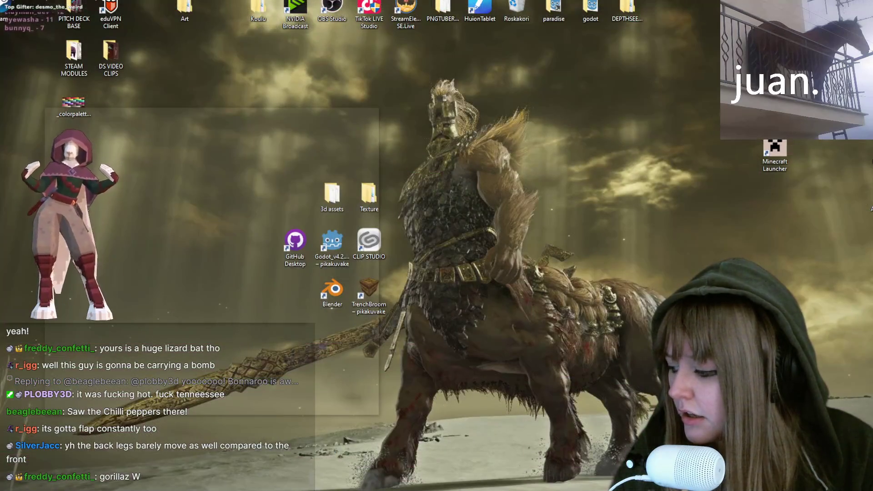
key("super+d")
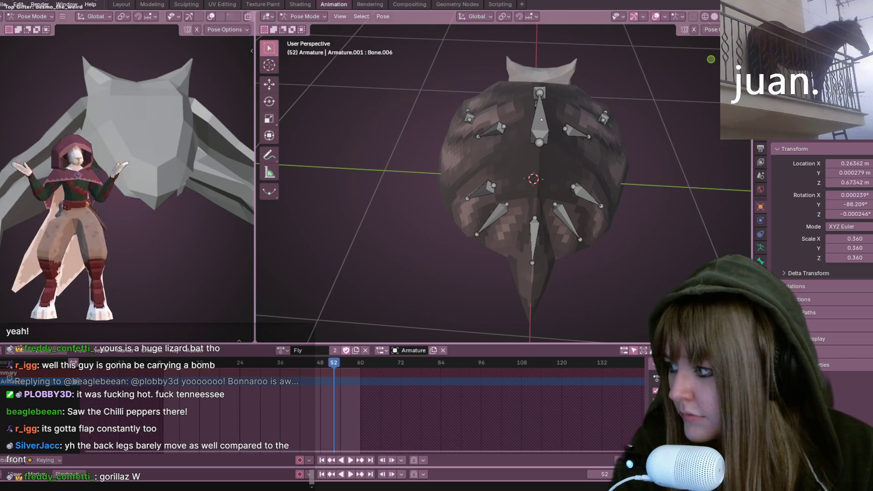
mouse_move(0, 157)
left_mouse_down()
mouse_move(62, 154)
mouse_move(271, 56)
mouse_move(349, 54)
left_mouse_up()
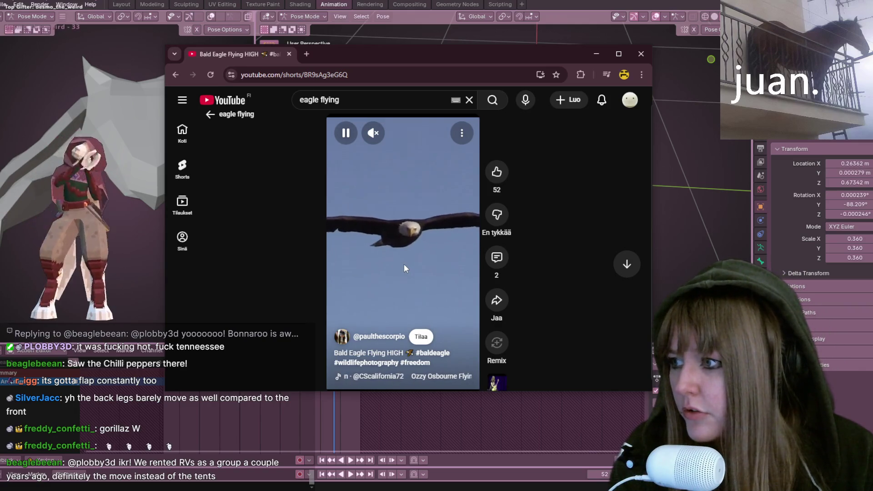
Step: Pause and resume the Bald Eagle Flying HIGH Short twice, then return to the eagle flying results
left_click(419, 196)
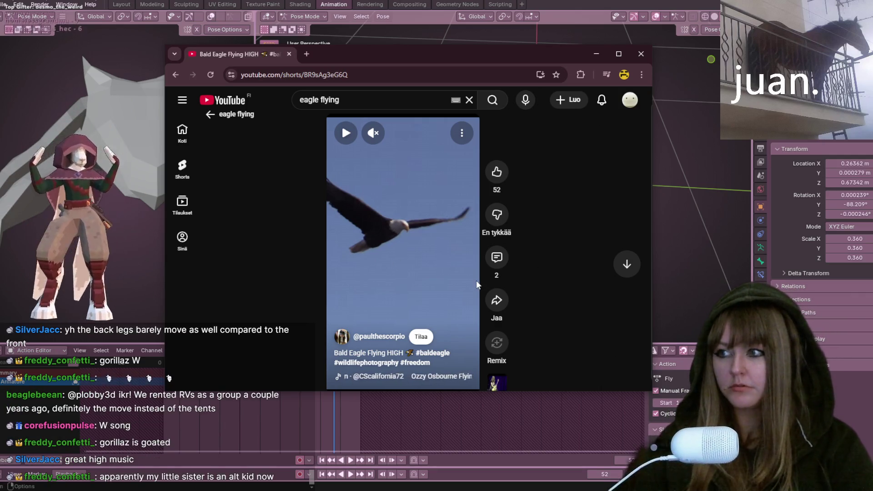
left_click(418, 266)
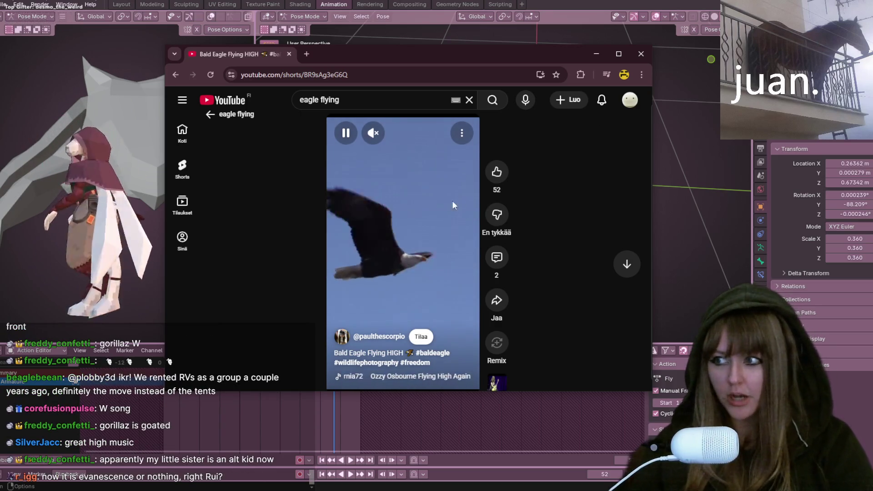
left_click(429, 228)
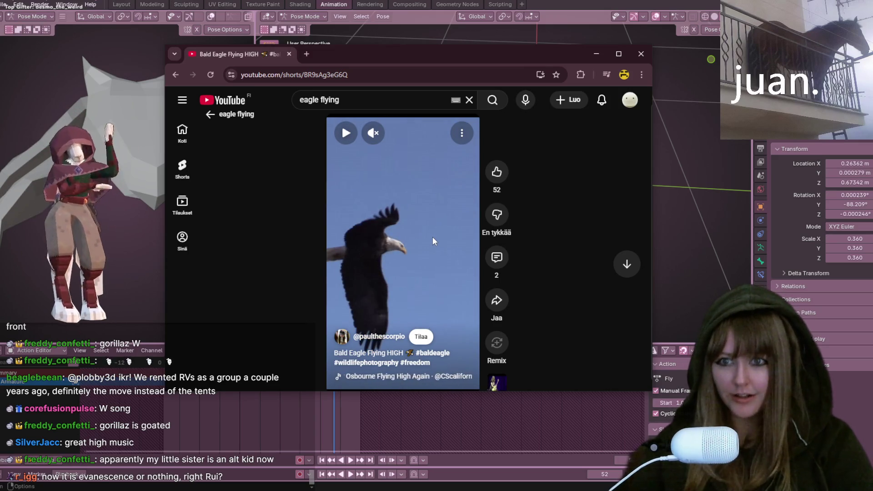
left_click(406, 297)
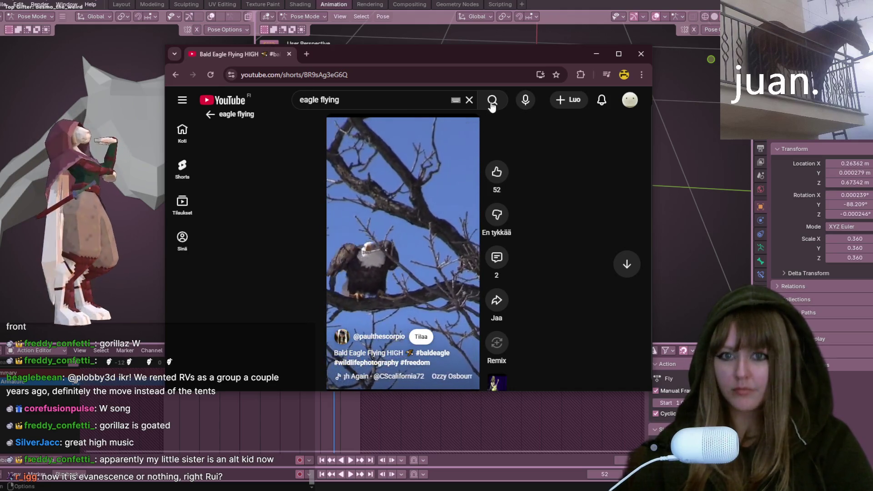
left_click(490, 108)
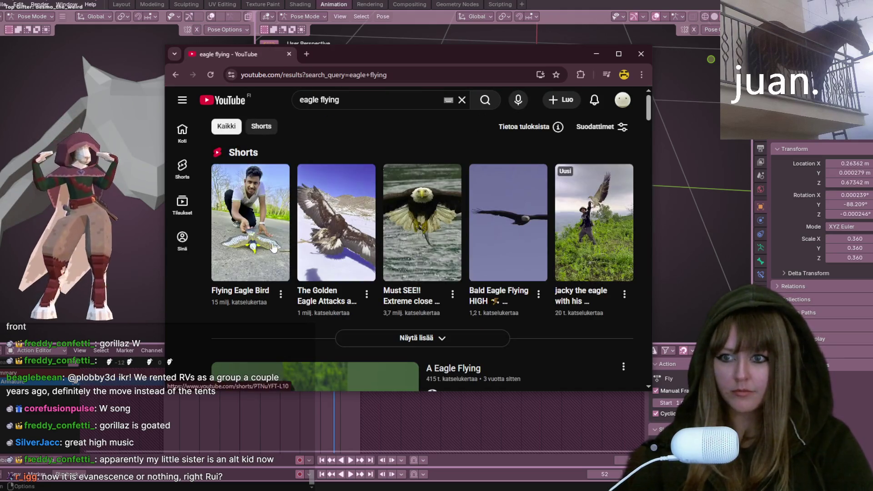
Step: Open the jacky the eagle Short and the golden eagle hunting deer video, returning to results each time
mouse_move(335, 247)
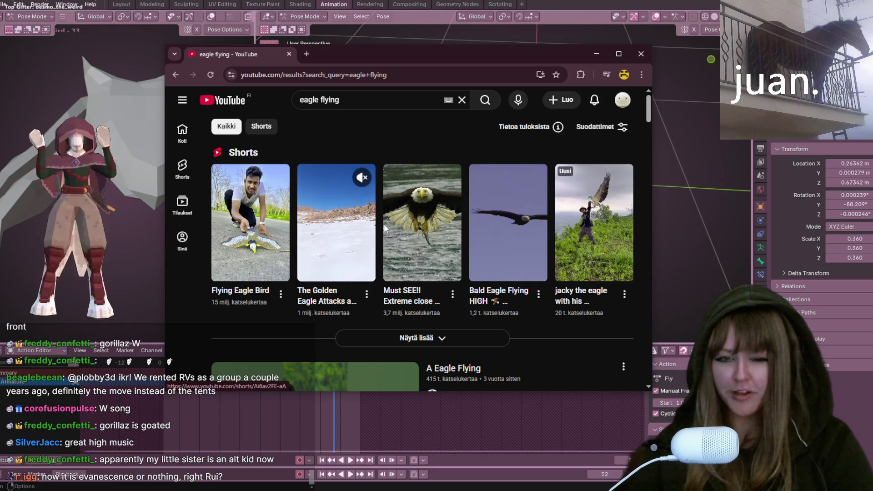
left_click(590, 223)
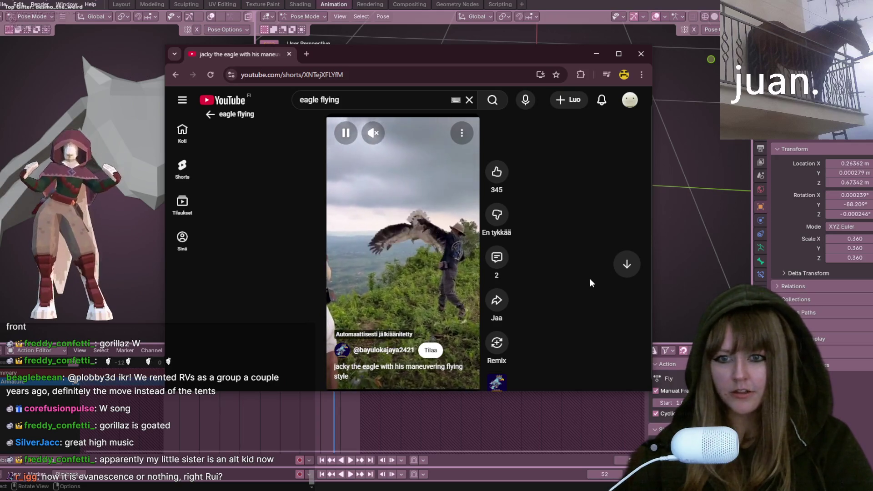
left_click(493, 100)
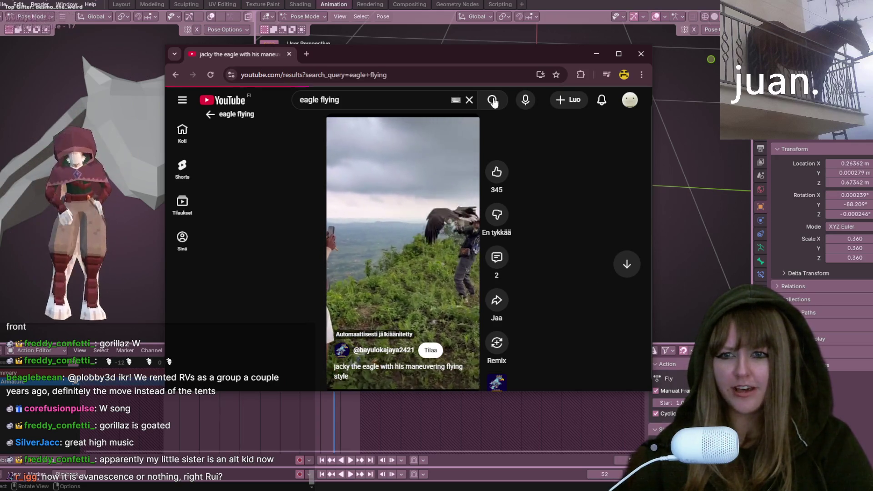
scroll(485, 251, "down", 1)
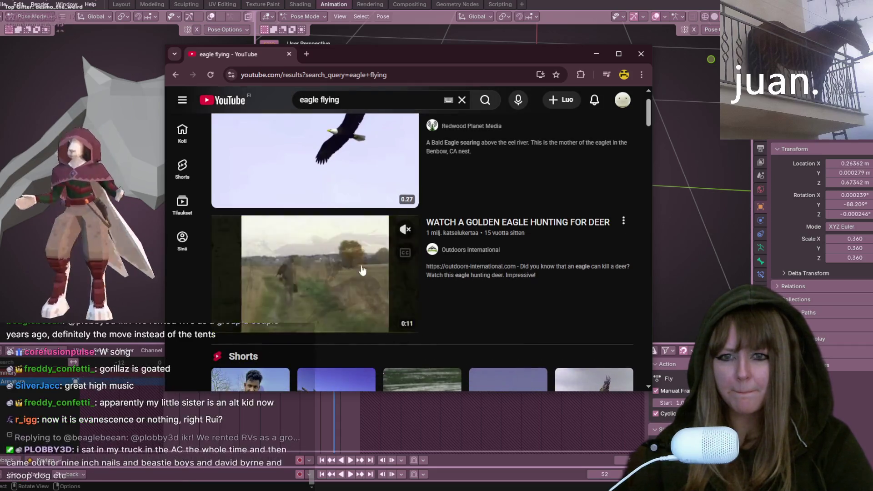
left_click(386, 284)
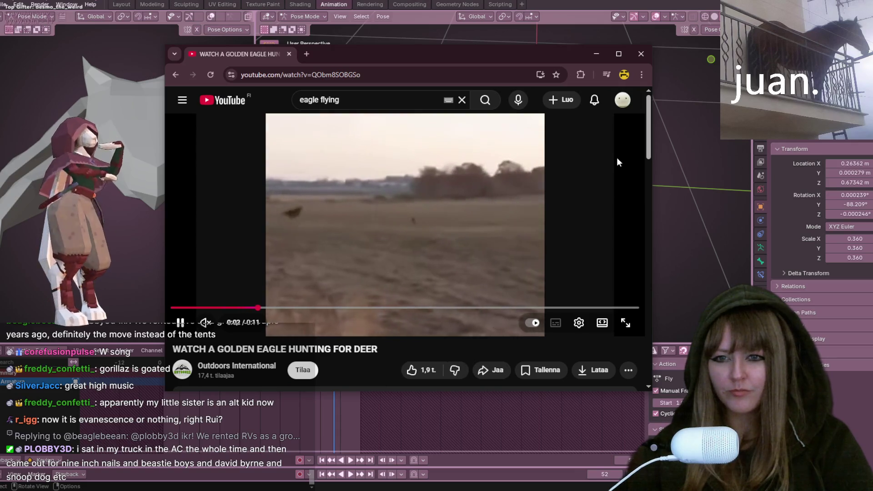
left_click(460, 245)
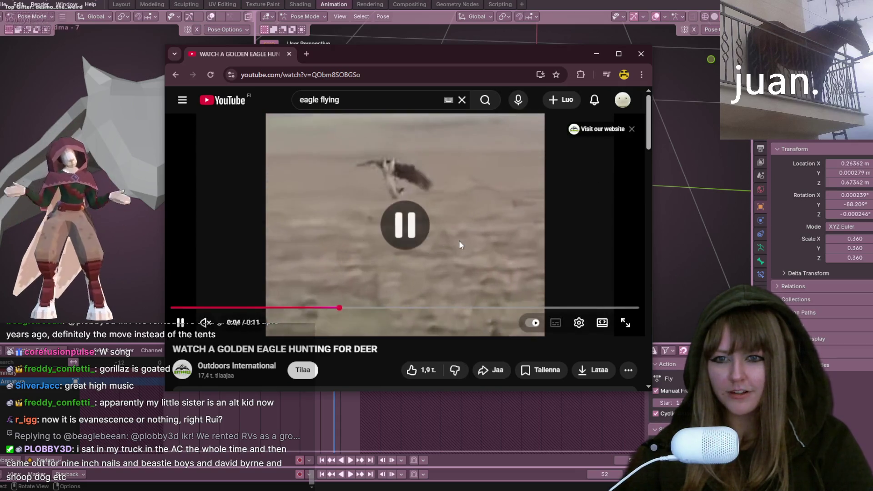
key("alt+Left")
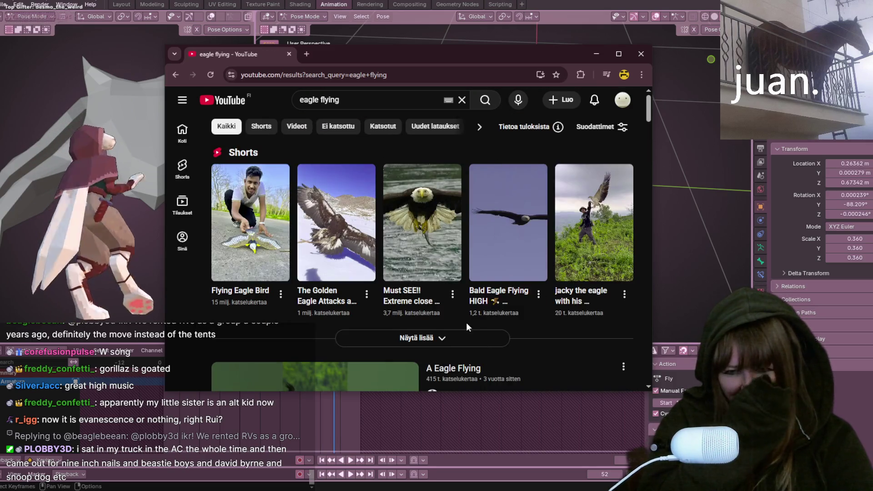
Step: Watch the Bald Headed Eagle catches salmon video, then open the A Eagle Flying Short
scroll(468, 325, "down", 5)
left_click(299, 300)
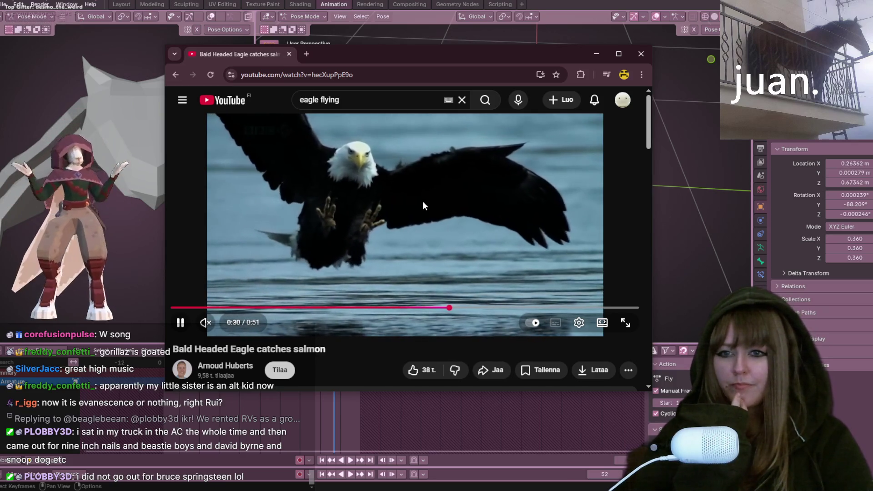
left_click(407, 222)
left_click(485, 100)
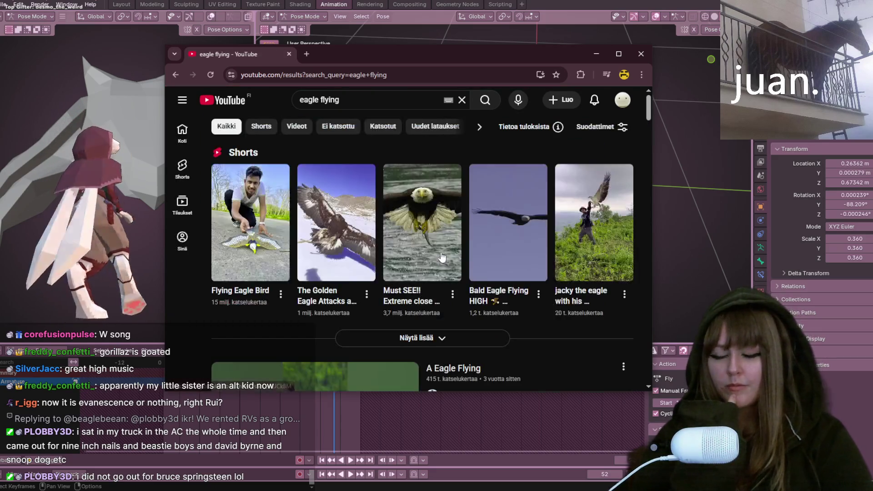
scroll(440, 253, "down", 5)
left_click(336, 176)
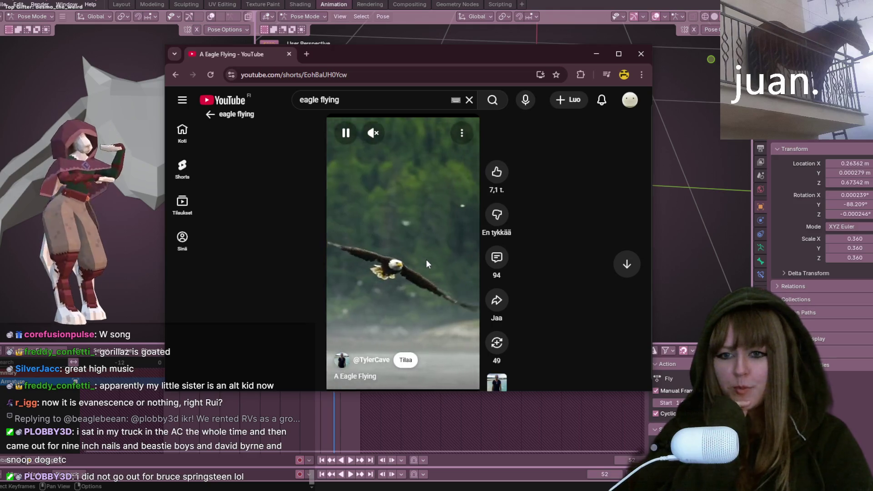
Step: Pause the A Eagle Flying Short and close the browser window
left_click(426, 260)
left_click(641, 54)
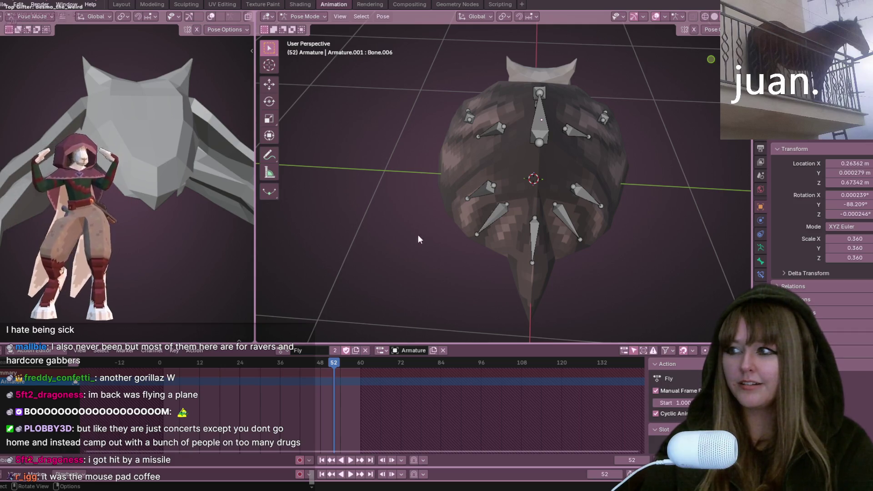
Step: Inspect the bat armature from the side and front, then play the 0–60 frame Fly loop
mouse_move(465, 168)
middle_mouse_down()
mouse_move(273, 116)
mouse_move(683, 118)
mouse_move(608, 115)
mouse_move(489, 139)
mouse_move(495, 185)
mouse_move(447, 186)
mouse_move(378, 160)
mouse_move(544, 154)
mouse_move(473, 132)
mouse_move(450, 149)
mouse_move(381, 139)
mouse_move(369, 187)
middle_mouse_up()
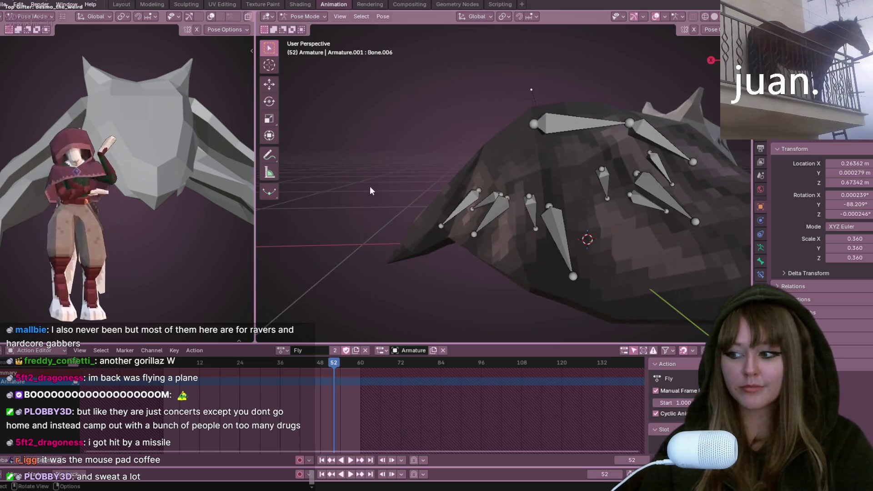
mouse_move(519, 215)
middle_mouse_down()
mouse_move(600, 151)
mouse_move(564, 160)
mouse_move(591, 162)
mouse_move(469, 125)
mouse_move(351, 132)
mouse_move(748, 145)
mouse_move(610, 115)
mouse_move(512, 132)
mouse_move(392, 109)
mouse_move(314, 104)
mouse_move(282, 113)
mouse_move(722, 137)
mouse_move(694, 122)
mouse_move(663, 127)
mouse_move(675, 122)
mouse_move(689, 143)
mouse_move(680, 184)
mouse_move(530, 124)
mouse_move(486, 160)
mouse_move(538, 171)
mouse_move(505, 159)
mouse_move(559, 143)
mouse_move(544, 136)
mouse_move(509, 156)
mouse_move(572, 175)
mouse_move(508, 163)
mouse_move(565, 130)
mouse_move(532, 134)
mouse_move(572, 170)
mouse_move(492, 170)
mouse_move(539, 154)
mouse_move(500, 157)
mouse_move(557, 152)
mouse_move(579, 160)
mouse_move(536, 152)
mouse_move(494, 172)
mouse_move(577, 179)
mouse_move(512, 140)
mouse_move(558, 149)
mouse_move(577, 165)
mouse_move(523, 165)
mouse_move(531, 147)
mouse_move(564, 144)
mouse_move(550, 135)
mouse_move(516, 145)
mouse_move(588, 138)
mouse_move(511, 173)
mouse_move(508, 157)
mouse_move(587, 159)
mouse_move(564, 123)
mouse_move(593, 167)
mouse_move(518, 162)
mouse_move(502, 175)
mouse_move(555, 169)
mouse_move(535, 138)
mouse_move(512, 162)
mouse_move(568, 166)
mouse_move(598, 153)
mouse_move(552, 139)
mouse_move(509, 166)
mouse_move(595, 178)
mouse_move(565, 141)
mouse_move(537, 184)
mouse_move(515, 140)
mouse_move(568, 163)
mouse_move(515, 167)
mouse_move(497, 180)
mouse_move(530, 159)
mouse_move(665, 158)
mouse_move(718, 209)
mouse_move(314, 185)
mouse_move(374, 142)
mouse_move(471, 134)
mouse_move(523, 148)
mouse_move(520, 103)
mouse_move(491, 104)
mouse_move(408, 142)
mouse_move(370, 143)
mouse_move(326, 105)
mouse_move(676, 152)
mouse_move(531, 100)
mouse_move(487, 97)
mouse_move(566, 168)
mouse_move(543, 158)
mouse_move(537, 164)
mouse_move(568, 168)
mouse_move(543, 153)
mouse_move(518, 115)
mouse_move(552, 132)
mouse_move(562, 171)
mouse_move(496, 140)
mouse_move(512, 160)
mouse_move(528, 141)
mouse_move(561, 135)
mouse_move(520, 158)
mouse_move(545, 156)
mouse_move(547, 140)
mouse_move(596, 165)
mouse_move(616, 155)
mouse_move(565, 156)
mouse_move(580, 130)
mouse_move(514, 141)
mouse_move(520, 166)
mouse_move(496, 135)
mouse_move(534, 135)
mouse_move(514, 204)
mouse_move(477, 198)
mouse_move(505, 166)
mouse_move(491, 164)
mouse_move(527, 205)
mouse_move(504, 176)
mouse_move(536, 178)
mouse_move(475, 228)
mouse_move(578, 222)
mouse_move(519, 224)
mouse_move(442, 161)
mouse_move(454, 213)
middle_mouse_up()
key("space")
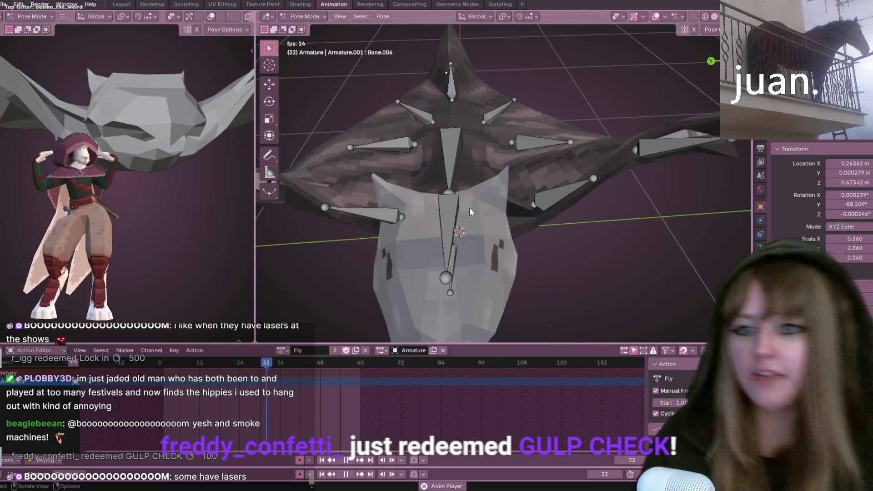
Step: Stop the Fly playback and select all bones of the armature
scroll(469, 208, "down", 6)
mouse_move(469, 208)
middle_mouse_down()
mouse_move(499, 224)
mouse_move(541, 176)
mouse_move(481, 161)
mouse_move(531, 164)
mouse_move(530, 151)
mouse_move(562, 141)
middle_mouse_up()
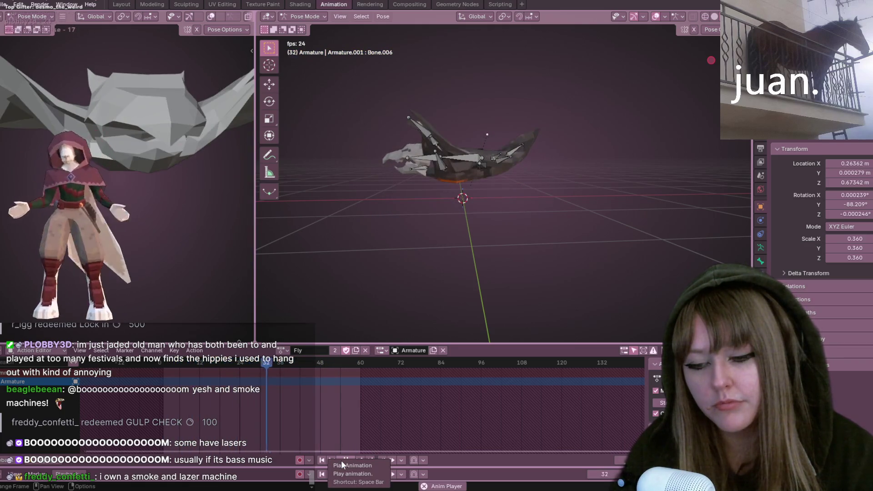
left_click(341, 460)
key("a")
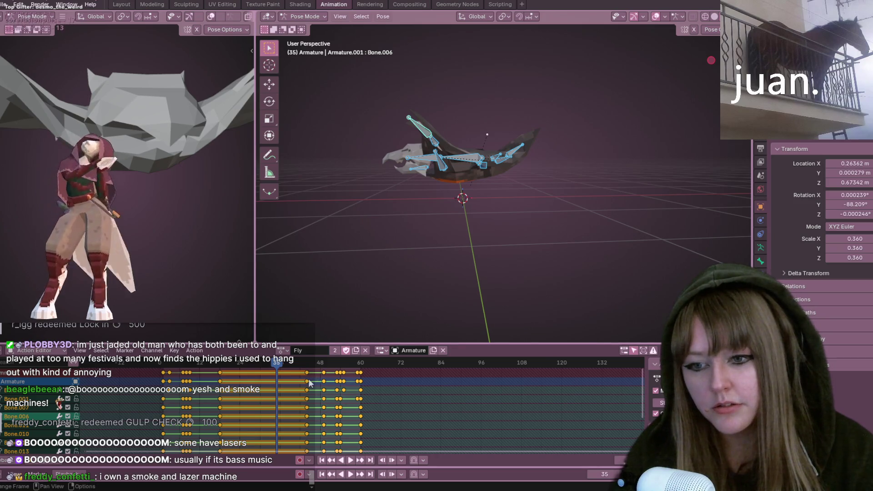
Step: Shift the later Fly keyframes about 14 frames earlier so they end near frame 44
left_click(306, 374)
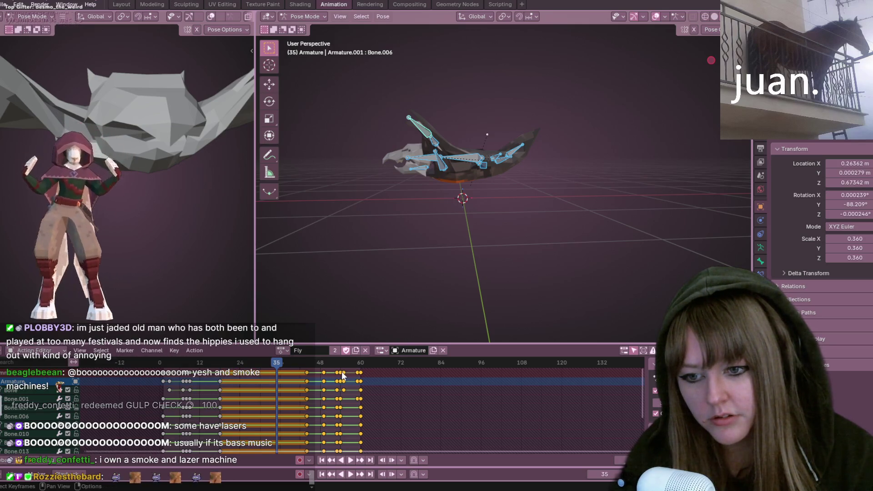
left_click_drag(314, 380, 287, 380)
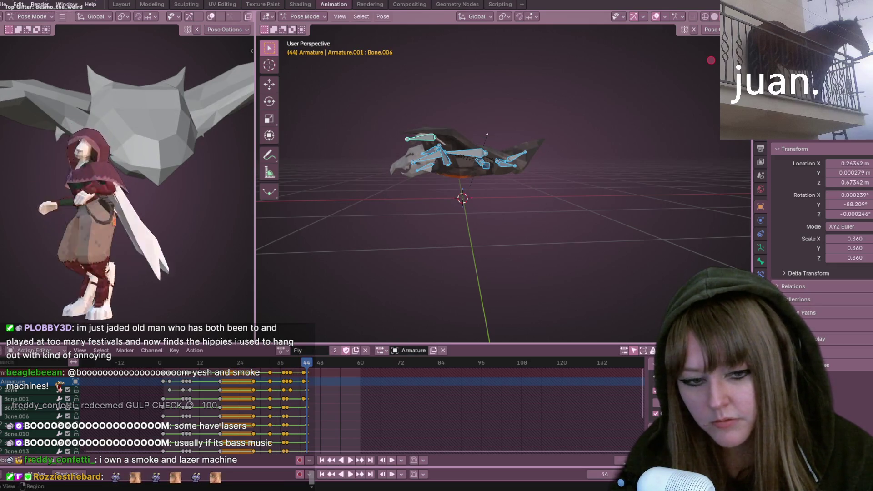
key("g")
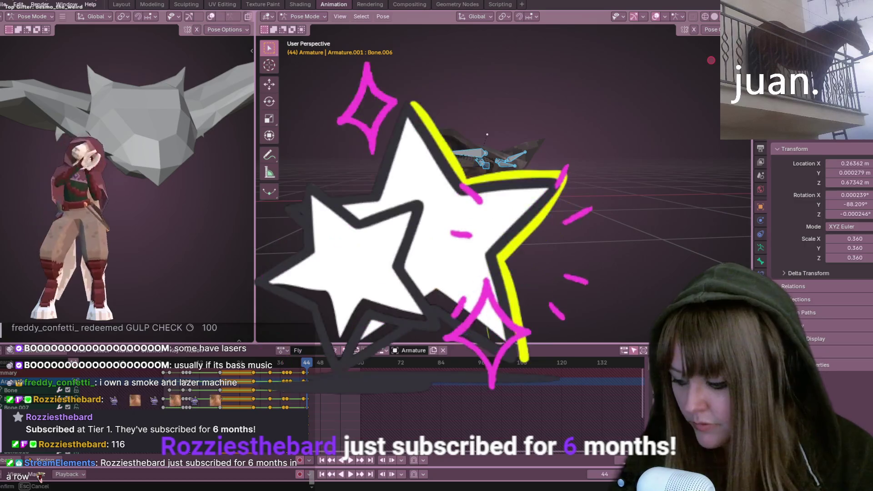
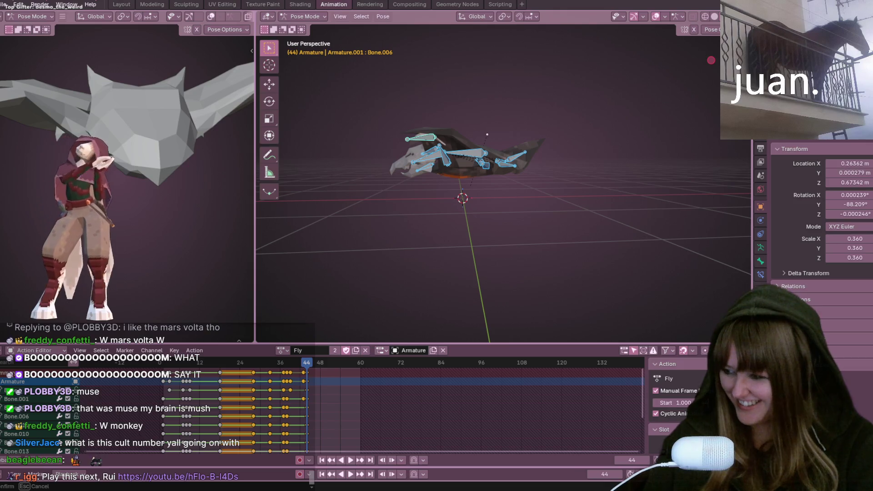
Step: Close the video window, orbit around the bat armature, and play the Fly action
key("alt+Tab")
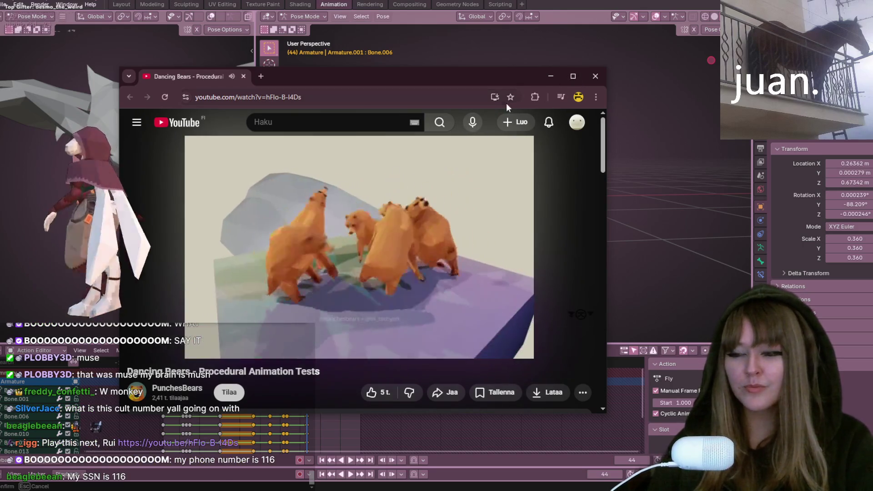
left_click(597, 76)
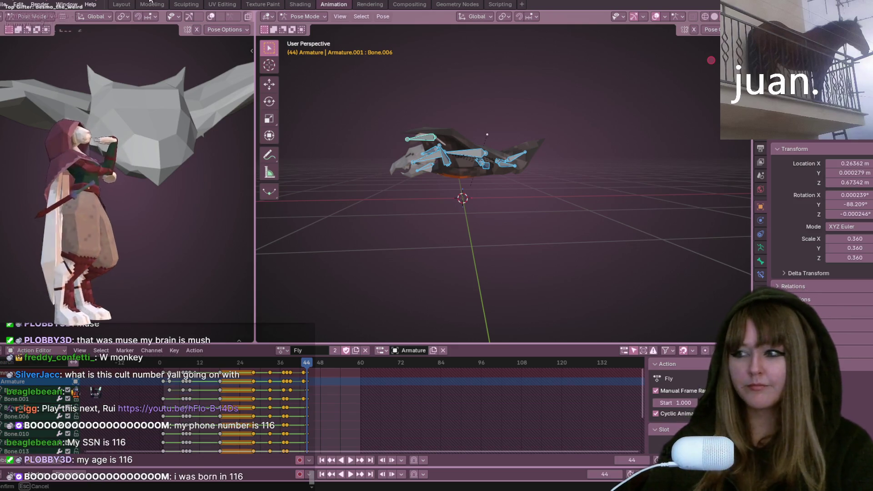
mouse_move(540, 219)
middle_mouse_down()
mouse_move(534, 244)
mouse_move(325, 137)
mouse_move(570, 163)
mouse_move(418, 157)
mouse_move(474, 170)
mouse_move(544, 238)
mouse_move(398, 202)
mouse_move(508, 177)
mouse_move(492, 181)
mouse_move(575, 147)
mouse_move(469, 158)
mouse_move(581, 216)
mouse_move(710, 214)
mouse_move(354, 196)
mouse_move(616, 132)
mouse_move(269, 136)
mouse_move(339, 115)
mouse_move(698, 130)
mouse_move(562, 123)
mouse_move(390, 137)
mouse_move(621, 125)
mouse_move(628, 109)
mouse_move(318, 91)
mouse_move(646, 91)
mouse_move(646, 32)
mouse_move(663, 98)
mouse_move(591, 113)
mouse_move(567, 136)
mouse_move(575, 155)
mouse_move(655, 220)
mouse_move(318, 247)
mouse_move(481, 233)
mouse_move(610, 238)
mouse_move(707, 270)
middle_mouse_up()
mouse_move(308, 250)
middle_mouse_down()
mouse_move(635, 289)
mouse_move(551, 279)
mouse_move(693, 268)
mouse_move(581, 232)
mouse_move(711, 239)
mouse_move(529, 225)
mouse_move(717, 227)
mouse_move(594, 263)
mouse_move(723, 282)
mouse_move(590, 296)
mouse_move(286, 286)
mouse_move(674, 279)
mouse_move(689, 272)
mouse_move(673, 236)
mouse_move(732, 275)
mouse_move(550, 226)
mouse_move(591, 236)
middle_mouse_up()
middle_click_drag(511, 93, 385, 231)
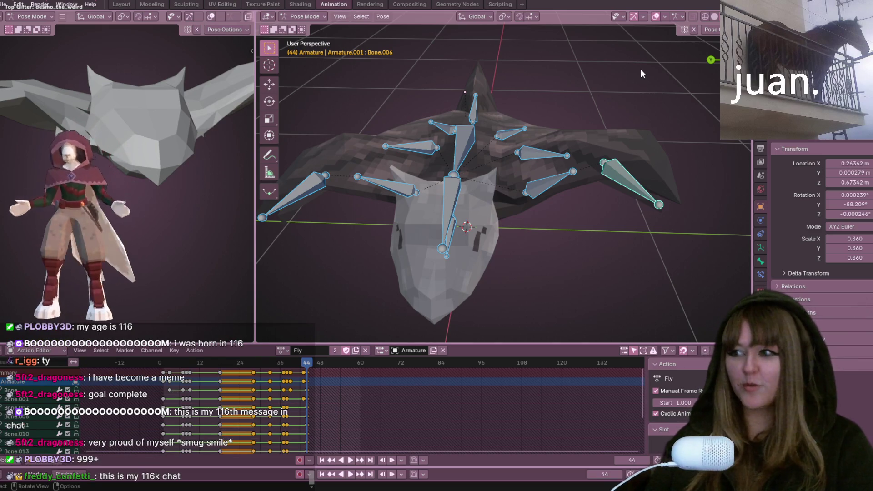
mouse_move(717, 239)
middle_mouse_down()
mouse_move(662, 208)
mouse_move(652, 181)
mouse_move(611, 193)
mouse_move(631, 211)
mouse_move(579, 240)
mouse_move(538, 244)
middle_mouse_up()
key("space")
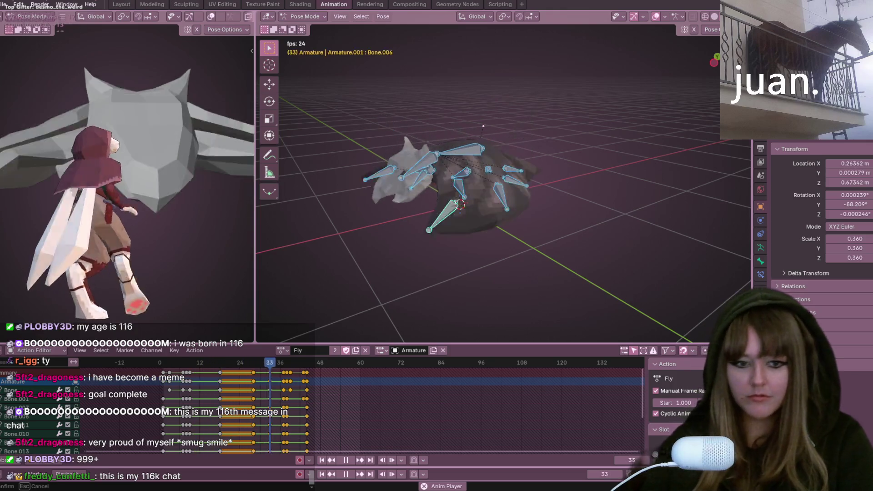
Step: Stop playback, slide the chosen wing keyframes about four frames earlier, and replay
mouse_move(555, 269)
middle_mouse_down()
mouse_move(493, 261)
mouse_move(651, 281)
mouse_move(587, 242)
middle_mouse_up()
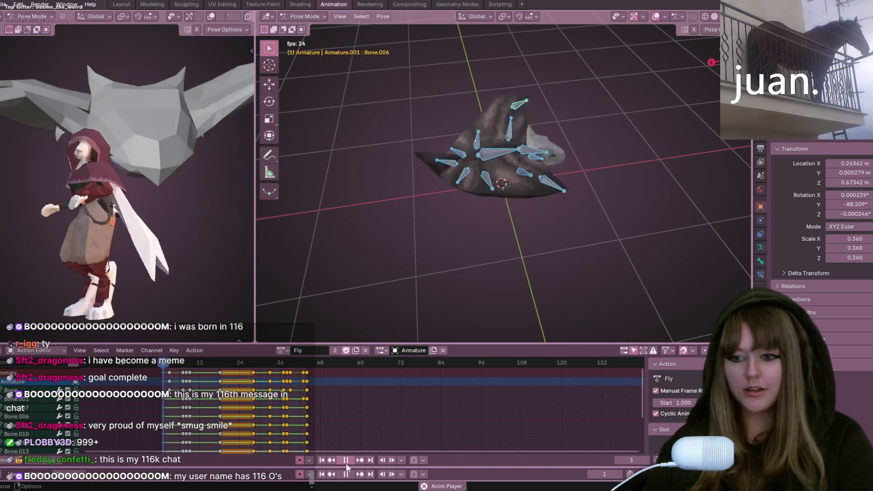
left_click(346, 460)
mouse_move(253, 376)
left_mouse_down()
mouse_move(237, 372)
mouse_move(251, 376)
left_mouse_up()
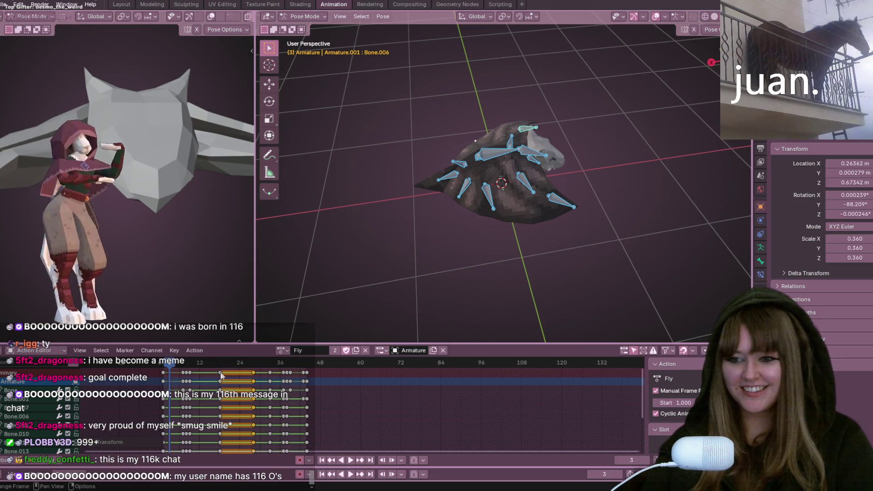
key("space")
Step: Move another key column earlier, then orbit down to a low view of the bat
mouse_move(505, 263)
middle_mouse_down()
mouse_move(586, 256)
mouse_move(454, 224)
middle_mouse_up()
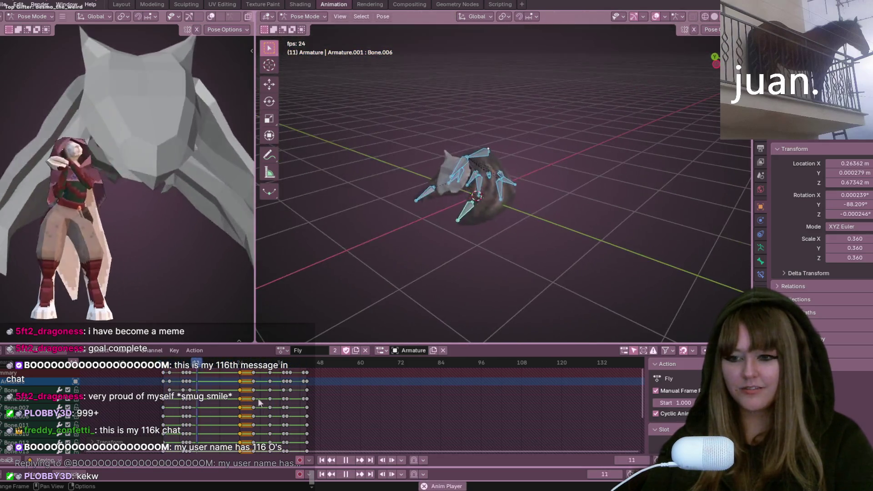
key("g")
left_click(252, 398)
mouse_move(505, 280)
middle_mouse_down()
mouse_move(559, 181)
mouse_move(400, 209)
mouse_move(744, 201)
mouse_move(287, 174)
mouse_move(689, 151)
mouse_move(468, 164)
mouse_move(647, 175)
mouse_move(342, 157)
mouse_move(585, 105)
mouse_move(284, 116)
mouse_move(632, 175)
mouse_move(352, 229)
mouse_move(507, 84)
mouse_move(544, 100)
mouse_move(523, 182)
mouse_move(544, 223)
mouse_move(568, 191)
mouse_move(490, 149)
middle_mouse_up()
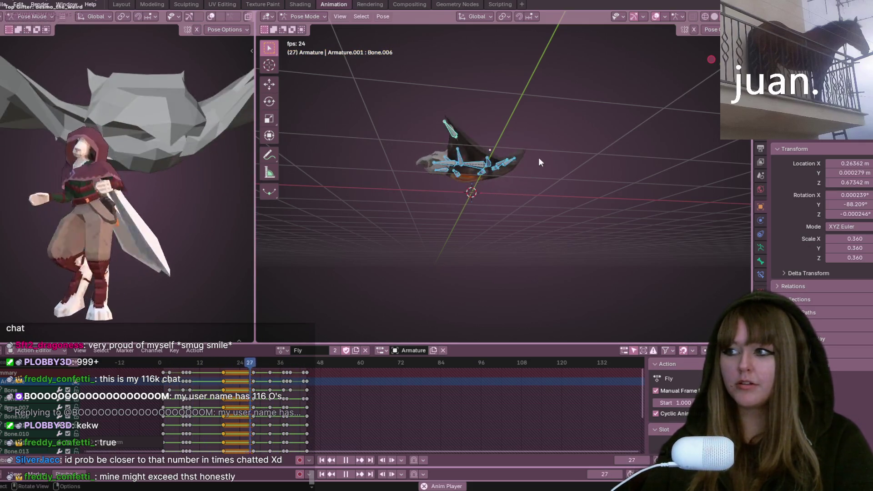
Step: Zoom in and orbit to a higher view of the looping wing flap
scroll(539, 157, "up", 5)
mouse_move(576, 177)
middle_mouse_down()
mouse_move(392, 203)
mouse_move(421, 233)
mouse_move(414, 235)
middle_mouse_up()
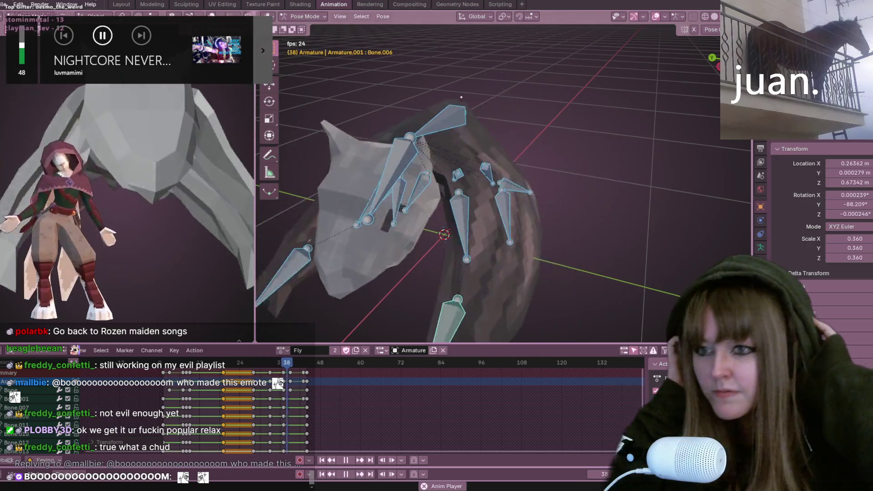
Step: Orbit below the flapping bat rig, then swing in closer around it
mouse_move(432, 273)
middle_mouse_down()
mouse_move(521, 165)
mouse_move(512, 138)
mouse_move(588, 183)
mouse_move(451, 195)
mouse_move(513, 158)
mouse_move(540, 195)
mouse_move(554, 152)
mouse_move(544, 162)
mouse_move(549, 185)
mouse_move(481, 172)
mouse_move(422, 143)
mouse_move(348, 191)
mouse_move(666, 129)
mouse_move(437, 107)
mouse_move(533, 166)
mouse_move(570, 120)
mouse_move(613, 101)
mouse_move(622, 180)
mouse_move(552, 142)
mouse_move(610, 200)
mouse_move(589, 142)
mouse_move(540, 189)
mouse_move(592, 168)
mouse_move(565, 162)
mouse_move(623, 194)
mouse_move(600, 109)
mouse_move(509, 81)
mouse_move(537, 136)
mouse_move(587, 118)
mouse_move(565, 129)
mouse_move(387, 144)
mouse_move(699, 117)
mouse_move(554, 169)
mouse_move(546, 183)
middle_mouse_up()
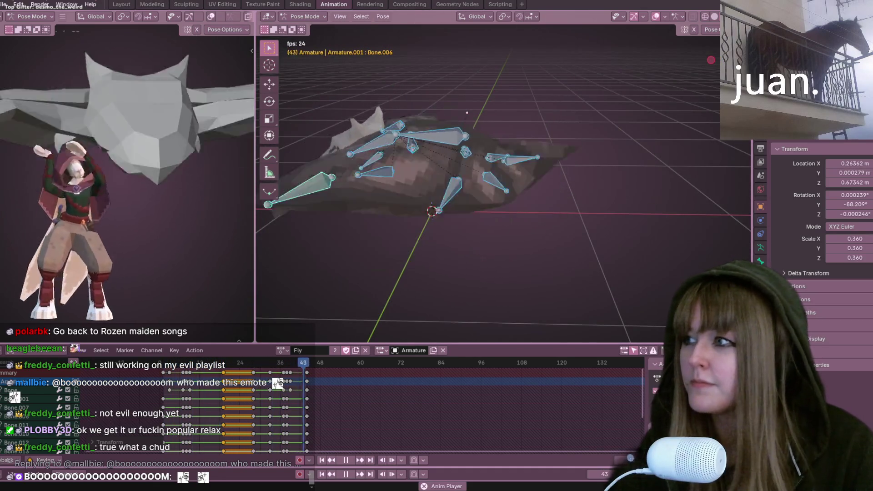
mouse_move(291, 110)
middle_mouse_down()
mouse_move(348, 96)
mouse_move(449, 133)
mouse_move(517, 109)
mouse_move(437, 143)
mouse_move(350, 99)
mouse_move(575, 126)
mouse_move(464, 119)
mouse_move(509, 132)
mouse_move(659, 108)
mouse_move(682, 65)
middle_mouse_up()
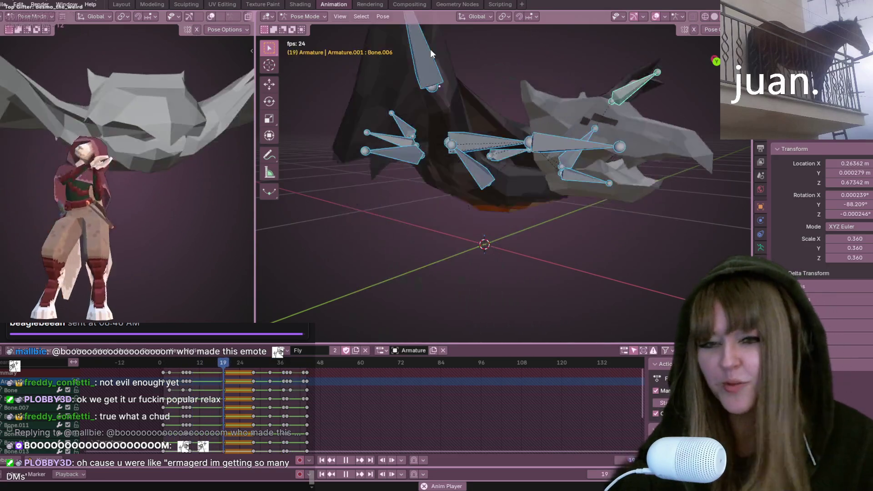
left_click(347, 460)
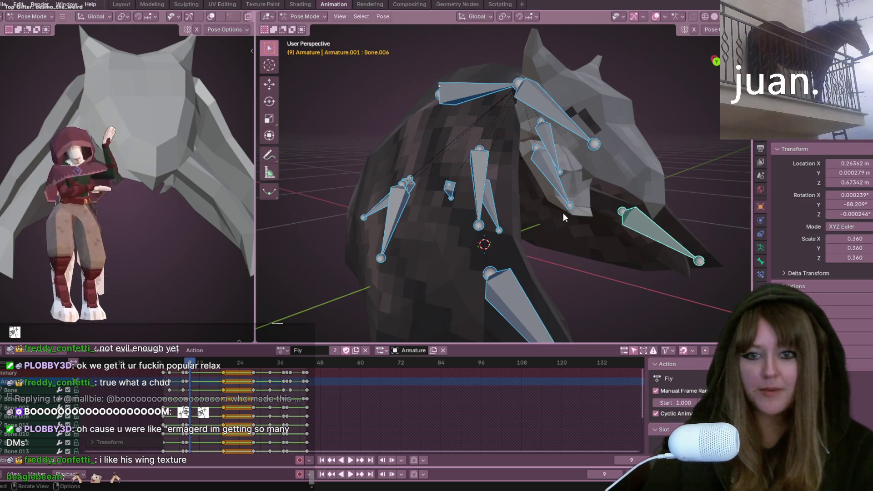
scroll(562, 213, "up", 2)
scroll(558, 185, "down", 2)
mouse_move(447, 119)
middle_mouse_down()
mouse_move(429, 203)
mouse_move(314, 98)
mouse_move(589, 136)
mouse_move(467, 186)
mouse_move(348, 130)
mouse_move(637, 233)
mouse_move(557, 177)
mouse_move(502, 215)
mouse_move(536, 250)
mouse_move(623, 182)
mouse_move(741, 250)
mouse_move(748, 282)
mouse_move(484, 265)
mouse_move(555, 259)
mouse_move(604, 225)
mouse_move(585, 237)
mouse_move(490, 147)
mouse_move(410, 111)
mouse_move(308, 149)
mouse_move(367, 135)
mouse_move(458, 153)
mouse_move(506, 94)
mouse_move(641, 197)
mouse_move(635, 156)
mouse_move(585, 196)
mouse_move(550, 182)
mouse_move(532, 249)
mouse_move(543, 207)
mouse_move(537, 239)
mouse_move(576, 209)
mouse_move(582, 235)
mouse_move(521, 213)
mouse_move(554, 190)
mouse_move(572, 262)
mouse_move(532, 216)
mouse_move(560, 184)
mouse_move(572, 271)
mouse_move(560, 218)
mouse_move(439, 233)
mouse_move(456, 160)
mouse_move(441, 199)
mouse_move(524, 237)
mouse_move(548, 192)
mouse_move(513, 223)
mouse_move(580, 213)
mouse_move(586, 229)
mouse_move(521, 234)
mouse_move(517, 179)
mouse_move(385, 234)
mouse_move(287, 161)
mouse_move(663, 207)
mouse_move(539, 153)
mouse_move(477, 162)
mouse_move(385, 208)
mouse_move(490, 134)
mouse_move(615, 170)
mouse_move(710, 169)
mouse_move(355, 157)
mouse_move(457, 210)
mouse_move(537, 156)
mouse_move(510, 194)
mouse_move(408, 181)
mouse_move(336, 158)
mouse_move(353, 240)
mouse_move(412, 222)
mouse_move(470, 242)
mouse_move(494, 167)
mouse_move(585, 189)
mouse_move(564, 150)
mouse_move(556, 92)
mouse_move(420, 246)
mouse_move(583, 203)
mouse_move(721, 143)
mouse_move(350, 129)
mouse_move(511, 85)
mouse_move(370, 157)
mouse_move(256, 97)
mouse_move(360, 168)
mouse_move(530, 96)
mouse_move(619, 166)
mouse_move(348, 100)
mouse_move(594, 135)
mouse_move(584, 69)
mouse_move(394, 61)
mouse_move(442, 96)
middle_mouse_up()
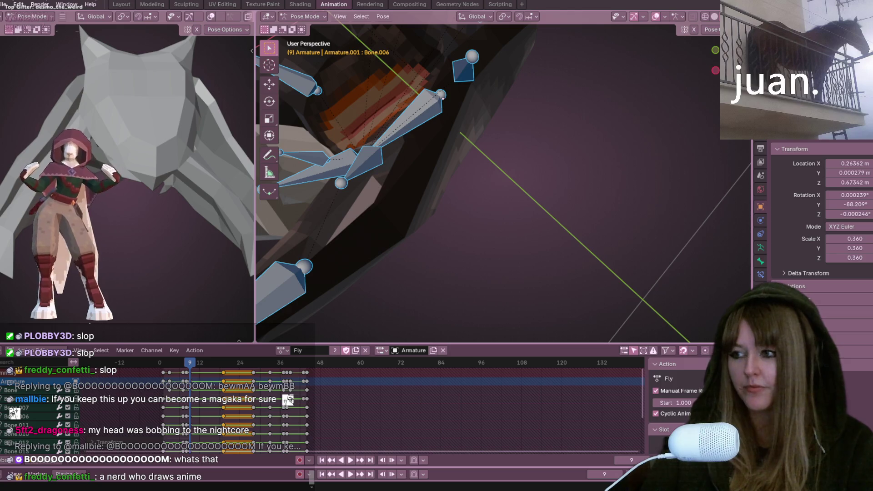
mouse_move(478, 227)
middle_mouse_down()
mouse_move(421, 275)
mouse_move(275, 294)
mouse_move(456, 52)
mouse_move(256, 68)
mouse_move(552, 126)
mouse_move(431, 280)
mouse_move(464, 20)
mouse_move(603, 32)
mouse_move(702, 109)
mouse_move(436, 191)
mouse_move(605, 115)
mouse_move(687, 58)
mouse_move(281, 57)
mouse_move(387, 218)
mouse_move(546, 134)
mouse_move(605, 56)
mouse_move(706, 109)
mouse_move(678, 142)
mouse_move(493, 124)
mouse_move(409, 98)
mouse_move(306, 119)
mouse_move(335, 87)
mouse_move(477, 46)
mouse_move(630, 148)
mouse_move(597, 66)
mouse_move(516, 79)
mouse_move(472, 104)
mouse_move(566, 68)
mouse_move(512, 95)
mouse_move(591, 135)
mouse_move(543, 184)
mouse_move(572, 108)
mouse_move(544, 117)
mouse_move(572, 158)
middle_mouse_up()
mouse_move(631, 152)
middle_mouse_down()
mouse_move(570, 142)
mouse_move(504, 164)
mouse_move(553, 173)
mouse_move(476, 190)
mouse_move(563, 186)
mouse_move(435, 144)
mouse_move(392, 205)
mouse_move(489, 166)
mouse_move(535, 191)
mouse_move(555, 143)
mouse_move(543, 204)
mouse_move(447, 156)
mouse_move(490, 195)
mouse_move(552, 171)
mouse_move(531, 163)
middle_mouse_up()
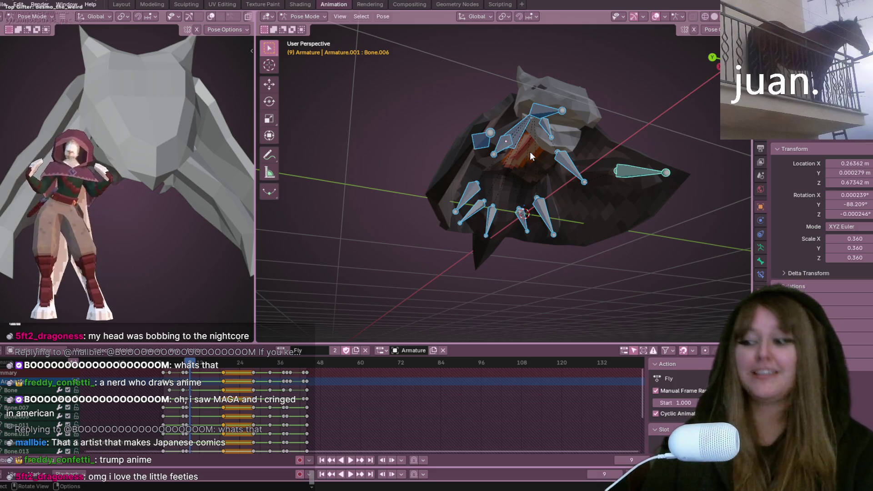
mouse_move(551, 174)
middle_mouse_down()
mouse_move(612, 182)
mouse_move(502, 176)
mouse_move(372, 197)
mouse_move(289, 149)
mouse_move(366, 207)
mouse_move(483, 152)
mouse_move(586, 167)
mouse_move(641, 138)
mouse_move(632, 159)
mouse_move(558, 167)
mouse_move(553, 176)
mouse_move(591, 150)
mouse_move(624, 163)
mouse_move(593, 146)
mouse_move(608, 174)
mouse_move(546, 174)
mouse_move(554, 163)
mouse_move(697, 204)
mouse_move(702, 152)
mouse_move(627, 197)
mouse_move(537, 170)
mouse_move(460, 192)
mouse_move(382, 153)
mouse_move(318, 198)
mouse_move(356, 155)
mouse_move(445, 199)
mouse_move(465, 157)
mouse_move(640, 187)
mouse_move(673, 156)
mouse_move(610, 197)
mouse_move(571, 154)
mouse_move(523, 196)
mouse_move(622, 196)
mouse_move(610, 152)
mouse_move(519, 196)
mouse_move(506, 185)
mouse_move(661, 202)
mouse_move(605, 159)
mouse_move(544, 177)
mouse_move(668, 178)
mouse_move(615, 199)
mouse_move(577, 150)
mouse_move(601, 118)
mouse_move(576, 129)
mouse_move(569, 184)
mouse_move(650, 215)
mouse_move(626, 236)
mouse_move(548, 208)
mouse_move(608, 214)
mouse_move(660, 250)
mouse_move(626, 190)
mouse_move(616, 234)
mouse_move(536, 143)
mouse_move(521, 194)
mouse_move(571, 182)
mouse_move(653, 179)
mouse_move(641, 242)
mouse_move(654, 249)
middle_mouse_up()
key("space")
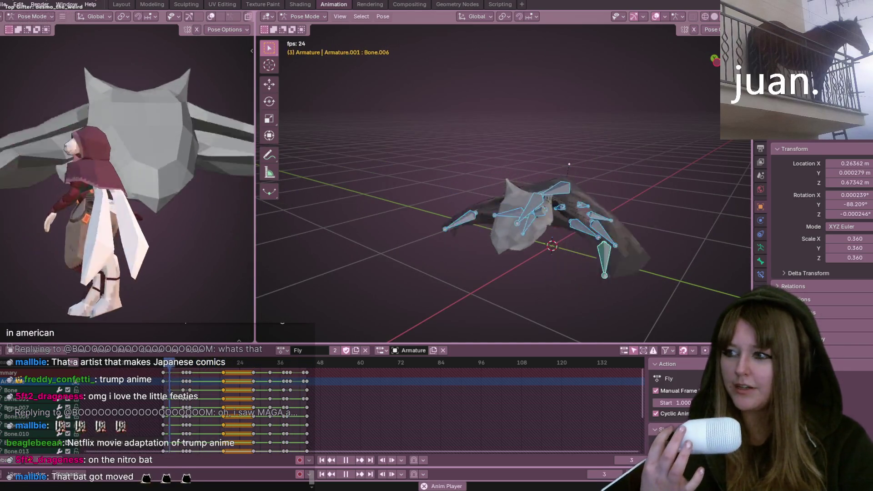
scroll(542, 227, "up", 4)
mouse_move(542, 226)
middle_mouse_down()
mouse_move(419, 215)
mouse_move(501, 209)
mouse_move(393, 140)
mouse_move(493, 160)
mouse_move(418, 103)
mouse_move(9, 132)
mouse_move(17, 114)
mouse_move(31, 110)
mouse_move(453, 173)
mouse_move(476, 157)
mouse_move(421, 131)
mouse_move(517, 204)
mouse_move(469, 138)
mouse_move(542, 118)
mouse_move(547, 196)
mouse_move(443, 104)
mouse_move(412, 208)
mouse_move(481, 135)
mouse_move(569, 236)
mouse_move(489, 157)
mouse_move(434, 226)
mouse_move(538, 287)
mouse_move(463, 160)
mouse_move(474, 207)
mouse_move(448, 129)
middle_mouse_up()
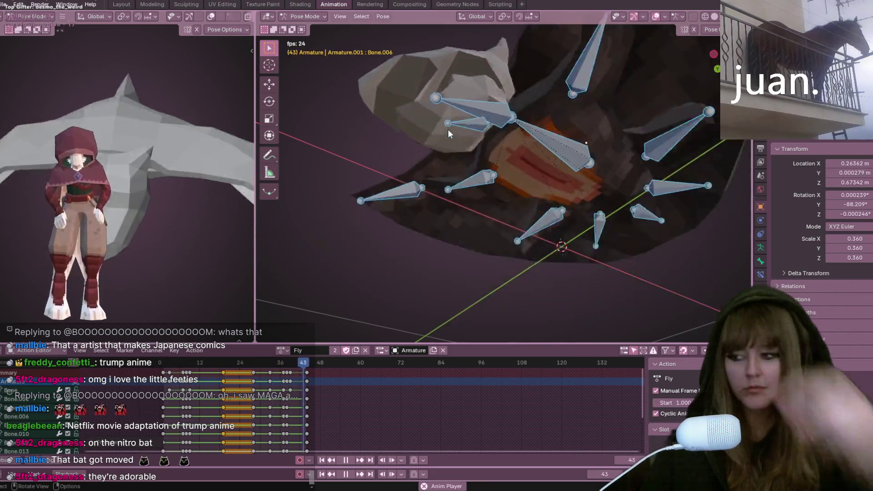
mouse_move(536, 101)
middle_mouse_down()
mouse_move(504, 141)
mouse_move(530, 208)
mouse_move(571, 234)
mouse_move(465, 123)
mouse_move(380, 372)
mouse_move(428, 380)
middle_mouse_up()
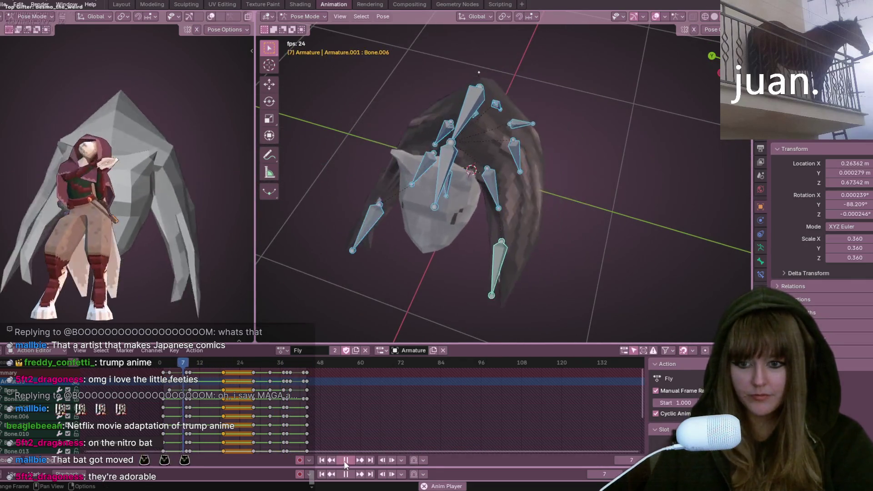
key("space")
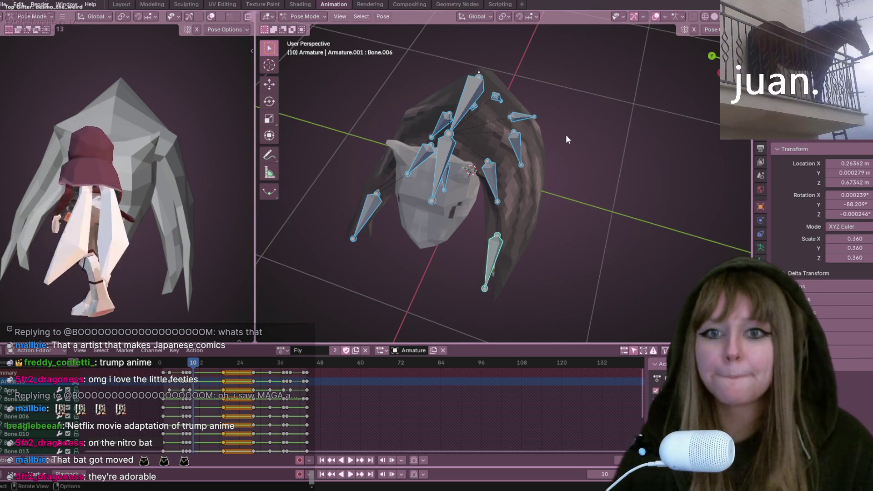
key("space")
mouse_move(570, 188)
middle_mouse_down()
mouse_move(556, 70)
mouse_move(590, 87)
mouse_move(547, 77)
mouse_move(605, 109)
mouse_move(558, 84)
mouse_move(552, 117)
mouse_move(609, 88)
mouse_move(639, 125)
mouse_move(650, 89)
mouse_move(598, 105)
mouse_move(535, 61)
mouse_move(596, 95)
mouse_move(585, 79)
mouse_move(542, 109)
mouse_move(375, 393)
middle_mouse_up()
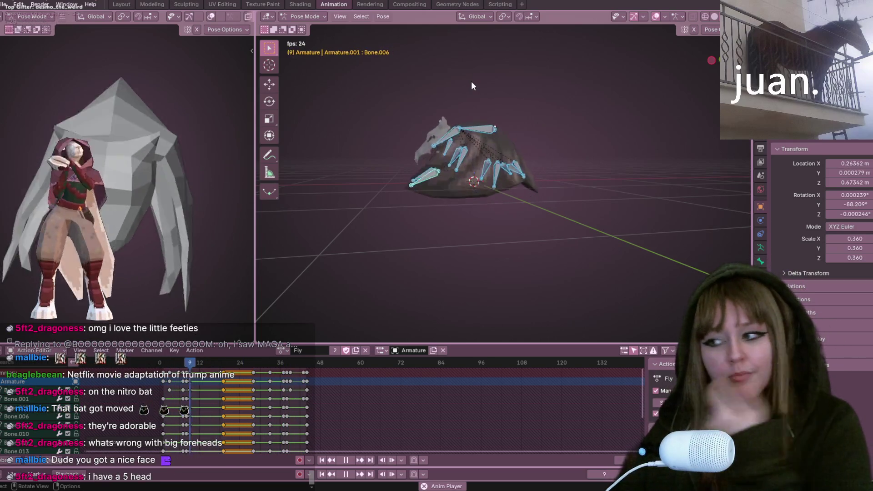
mouse_move(519, 58)
middle_mouse_down()
mouse_move(457, 128)
mouse_move(530, 157)
mouse_move(524, 123)
mouse_move(591, 178)
middle_mouse_up()
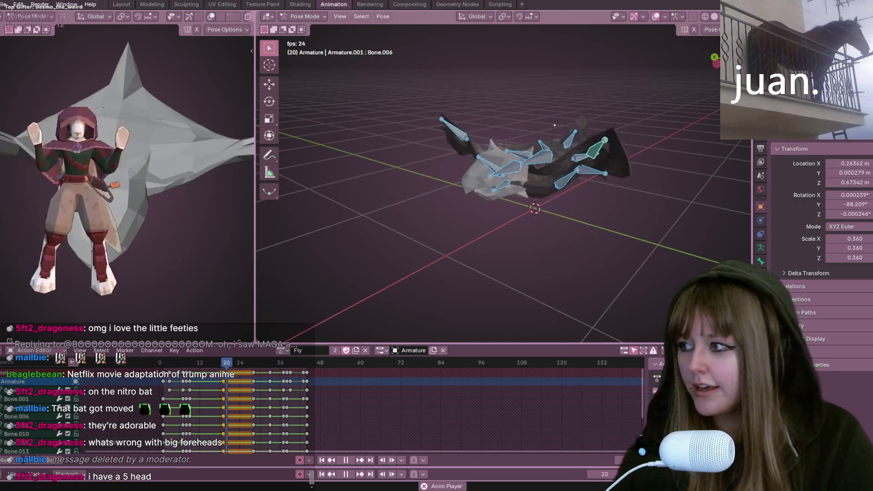
mouse_move(605, 145)
middle_mouse_down()
mouse_move(592, 151)
mouse_move(499, 102)
mouse_move(526, 154)
mouse_move(578, 154)
mouse_move(534, 243)
mouse_move(519, 180)
mouse_move(508, 221)
mouse_move(422, 194)
mouse_move(500, 167)
mouse_move(430, 178)
middle_mouse_up()
key("space")
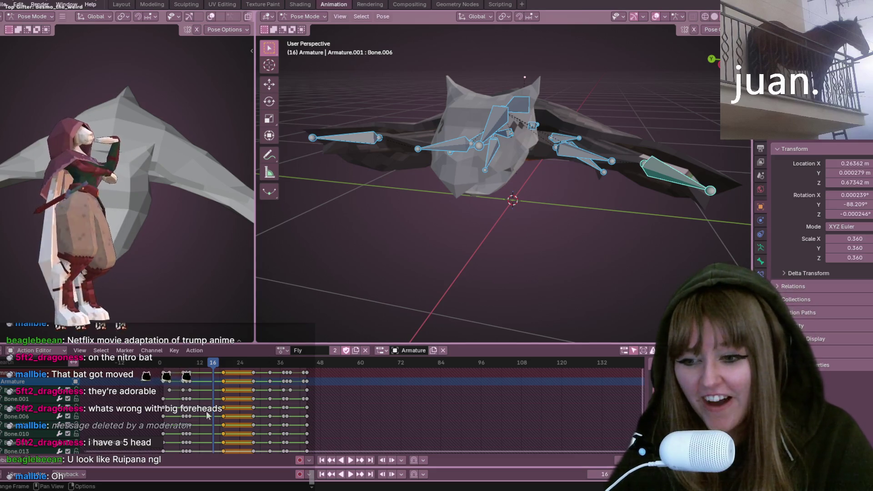
key("space")
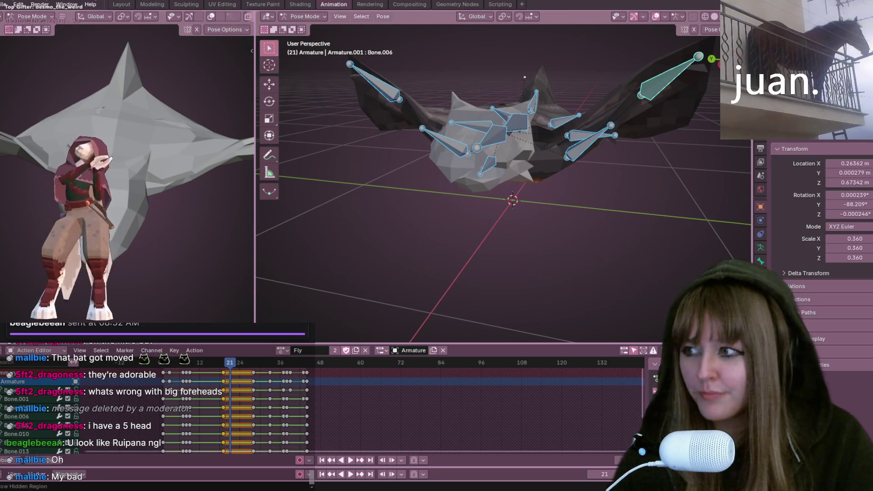
Step: Zoom out, lower the music volume, and replay the Fly action, stopping on frame 43
scroll(536, 191, "down", 2)
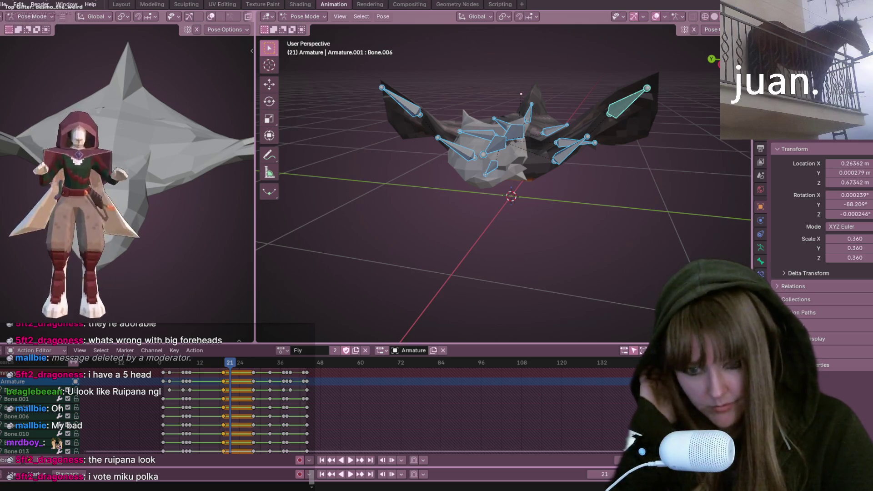
key("XF86AudioLowerVolume")
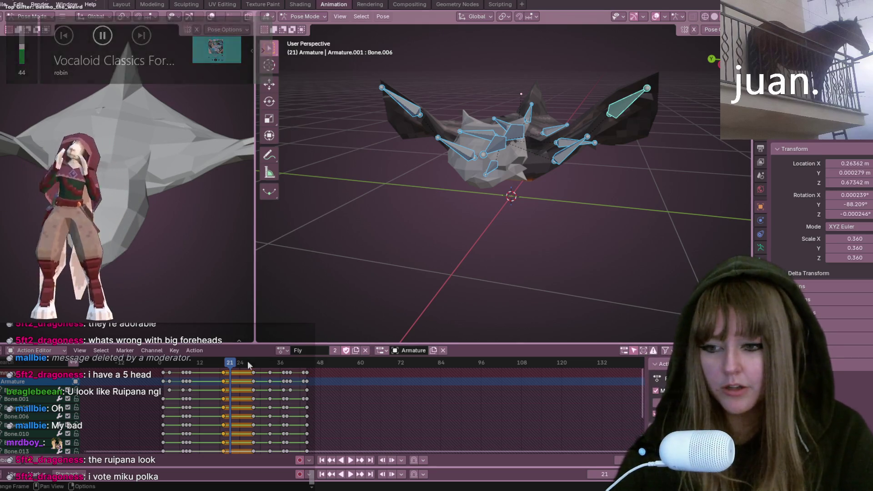
key("space")
mouse_move(455, 191)
middle_mouse_down()
mouse_move(591, 198)
mouse_move(612, 164)
mouse_move(553, 198)
mouse_move(477, 295)
mouse_move(540, 204)
mouse_move(528, 170)
mouse_move(570, 183)
mouse_move(520, 162)
mouse_move(559, 204)
mouse_move(551, 218)
mouse_move(548, 206)
middle_mouse_up()
left_click(354, 457)
key("space")
key("space")
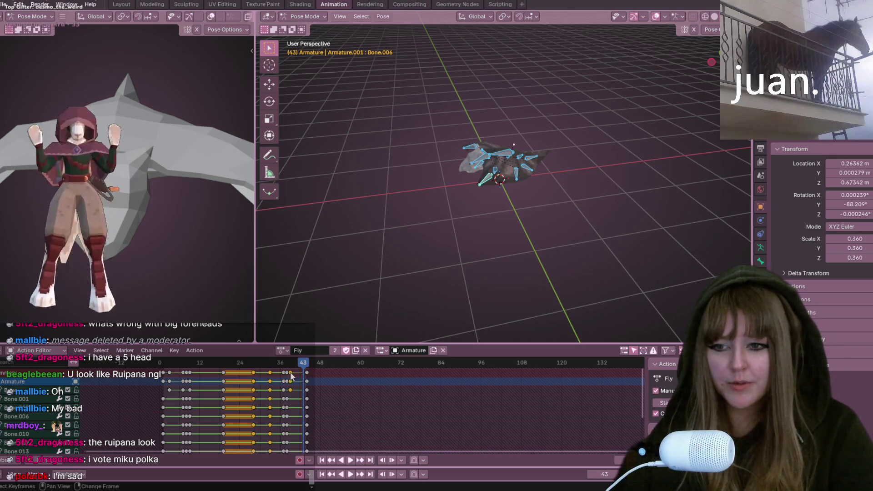
left_click(270, 366)
left_click_drag(282, 392, 324, 452)
scroll(278, 423, "down", 2)
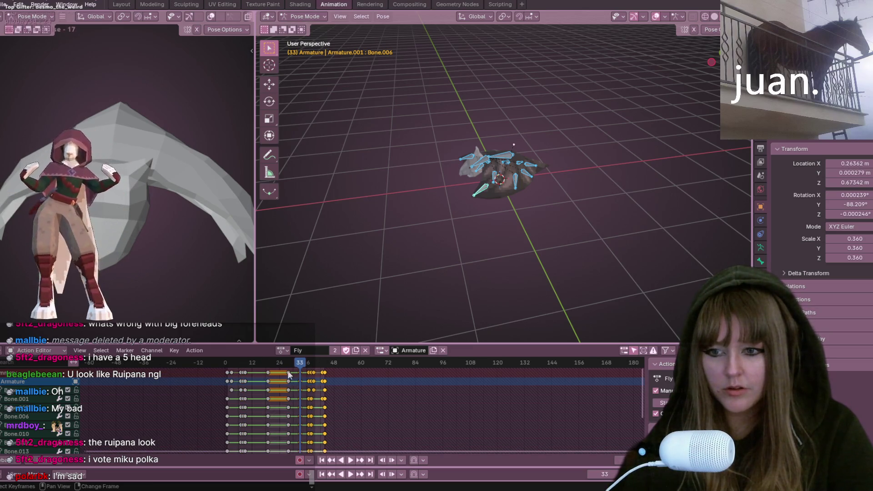
key("s")
left_click(272, 380)
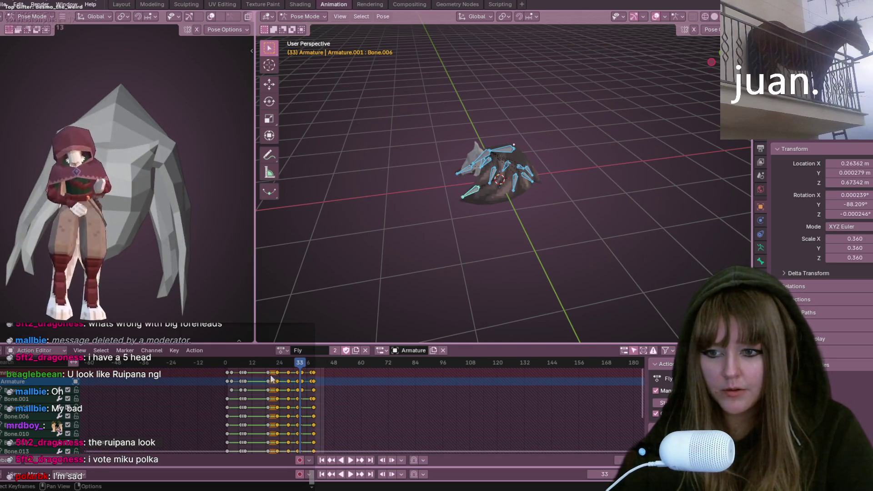
key("s")
left_click(305, 373)
key("space")
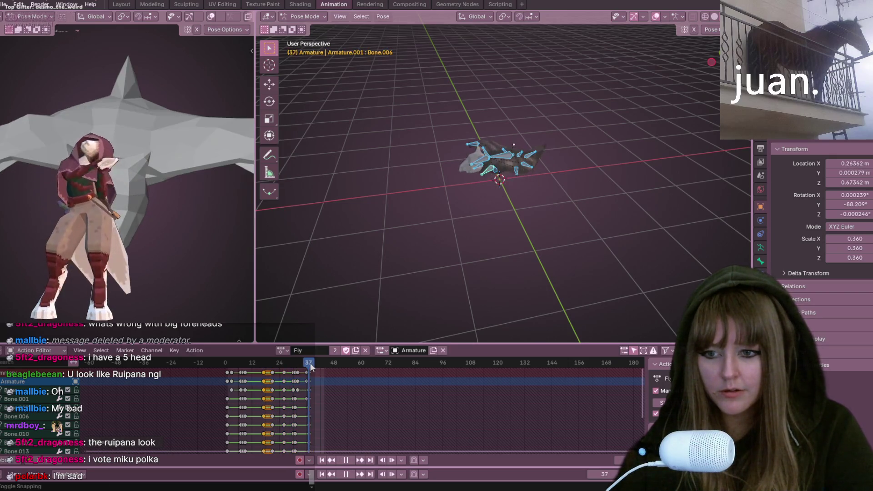
key("space")
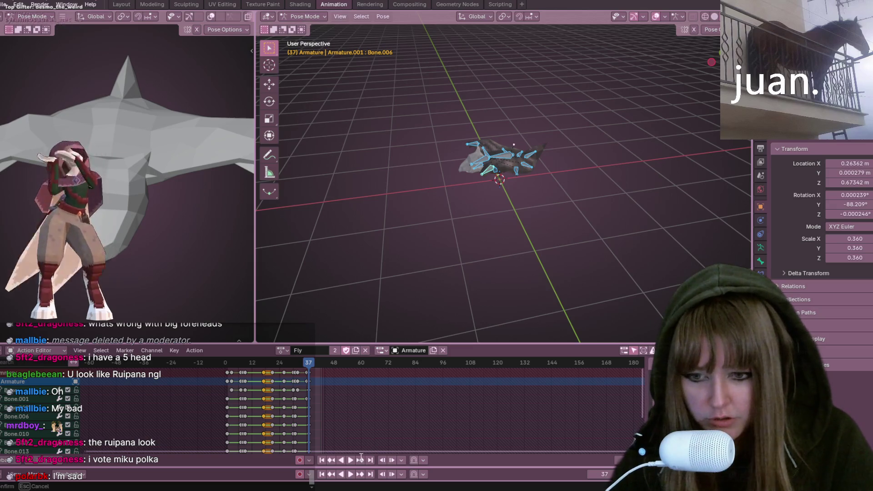
left_click(350, 461)
mouse_move(455, 327)
middle_mouse_down()
mouse_move(488, 302)
mouse_move(551, 163)
mouse_move(531, 190)
middle_mouse_up()
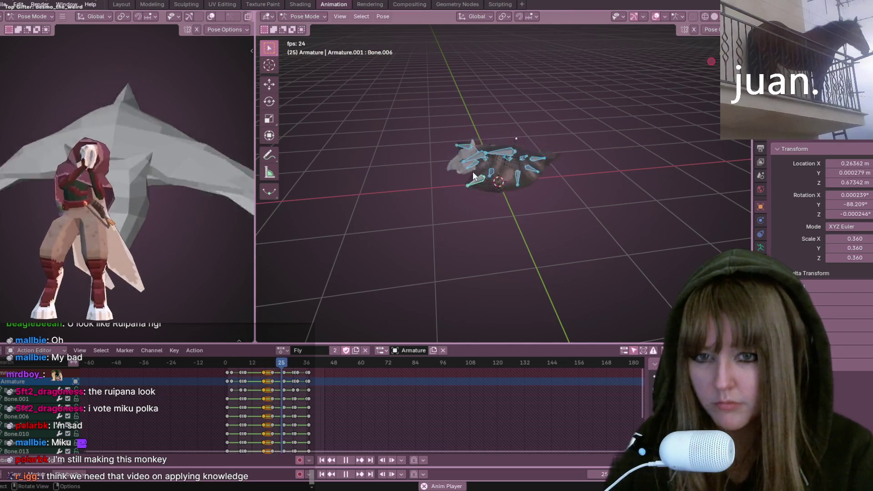
Step: Orbit the viewport around the bat while the Fly wing flap plays
mouse_move(459, 175)
middle_mouse_down()
mouse_move(572, 172)
mouse_move(579, 179)
mouse_move(395, 173)
mouse_move(316, 192)
middle_mouse_up()
Step: Switch to the front view and select the keyframe column around frame 28 on all bones
mouse_move(646, 118)
middle_mouse_down()
mouse_move(511, 185)
mouse_move(572, 175)
mouse_move(700, 72)
mouse_move(546, 182)
middle_mouse_up()
key("space")
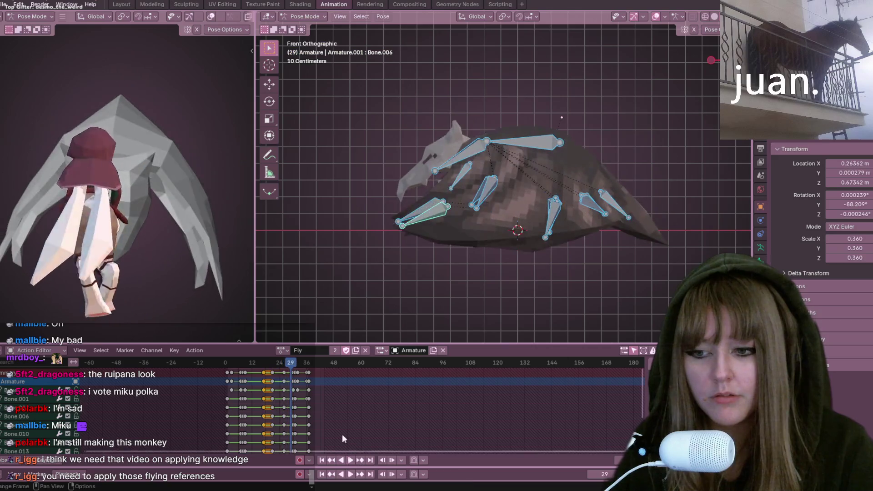
key("KP_1")
key("space")
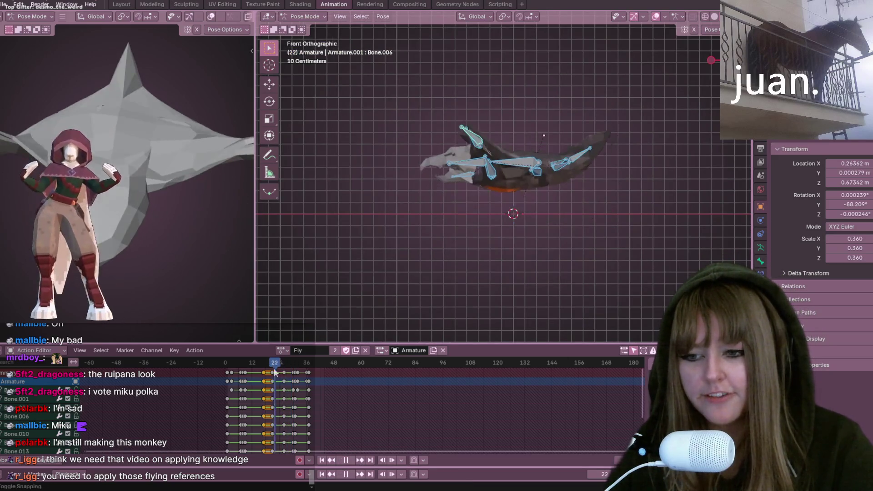
key("space")
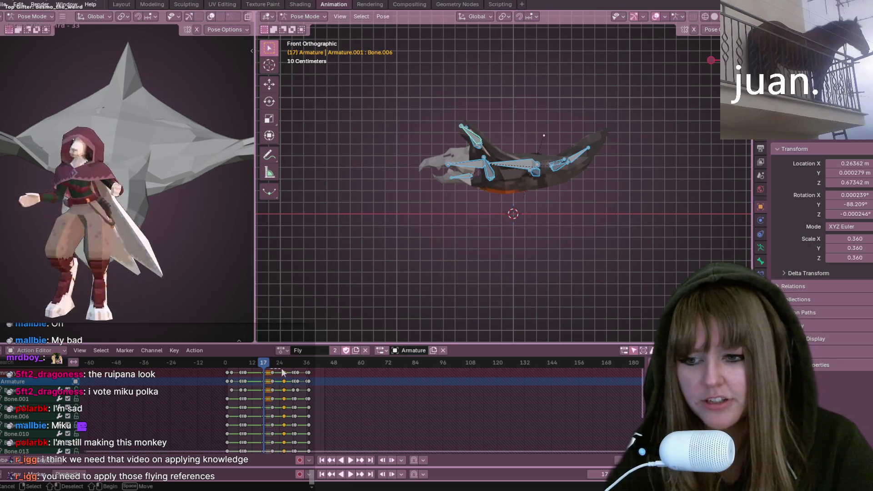
left_click(284, 372, "alt")
key("space")
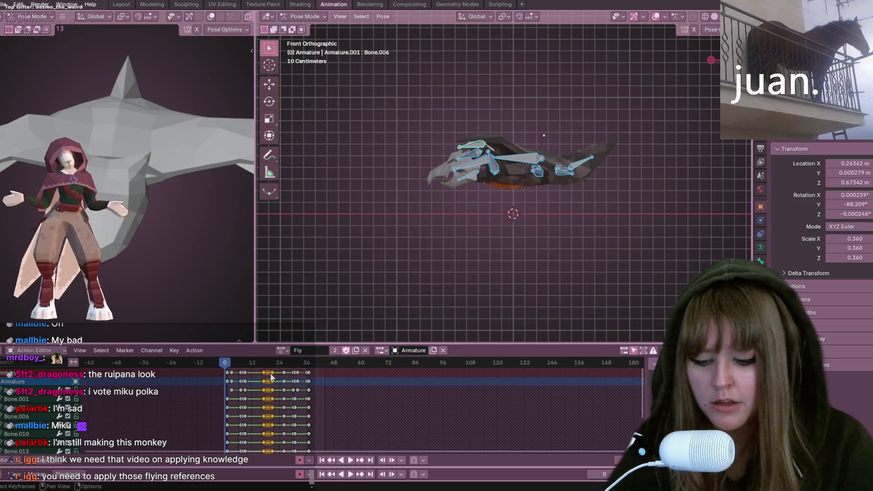
Step: Delete the keys around frames 20–28, move the frame-36 keys four frames earlier, and replay
key("Delete")
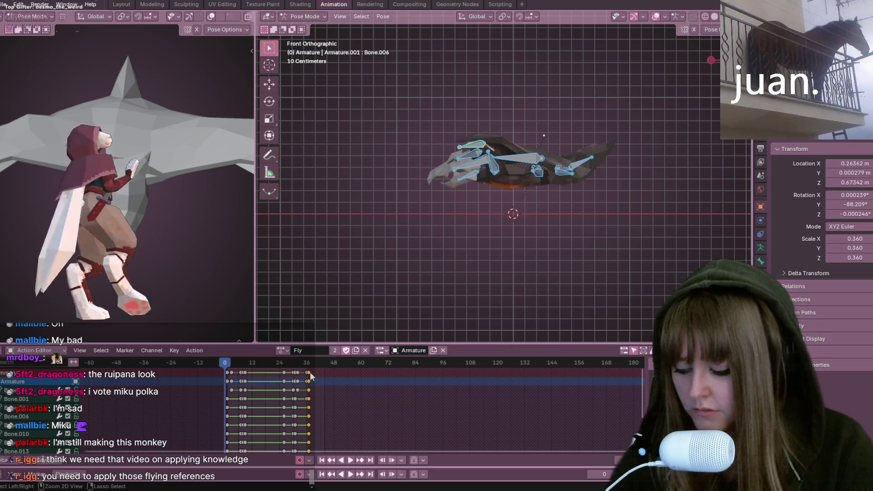
key("g")
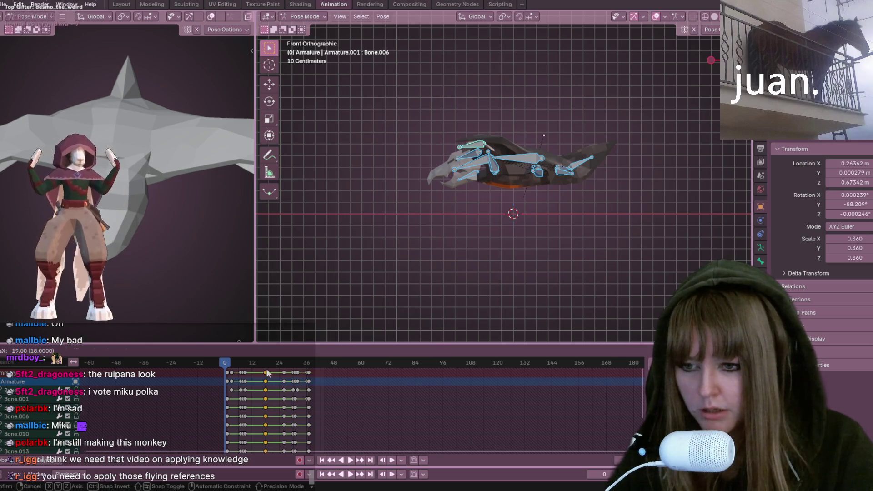
left_click(267, 368)
key("space")
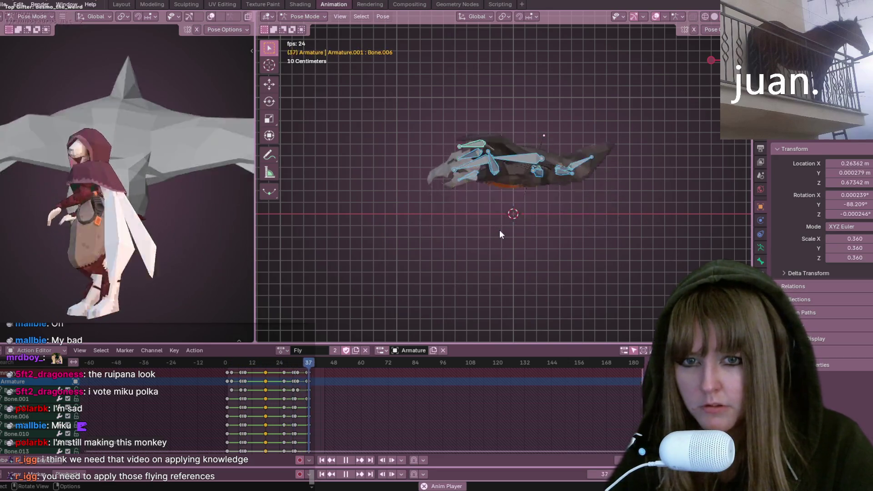
middle_click_drag(507, 172, 493, 290)
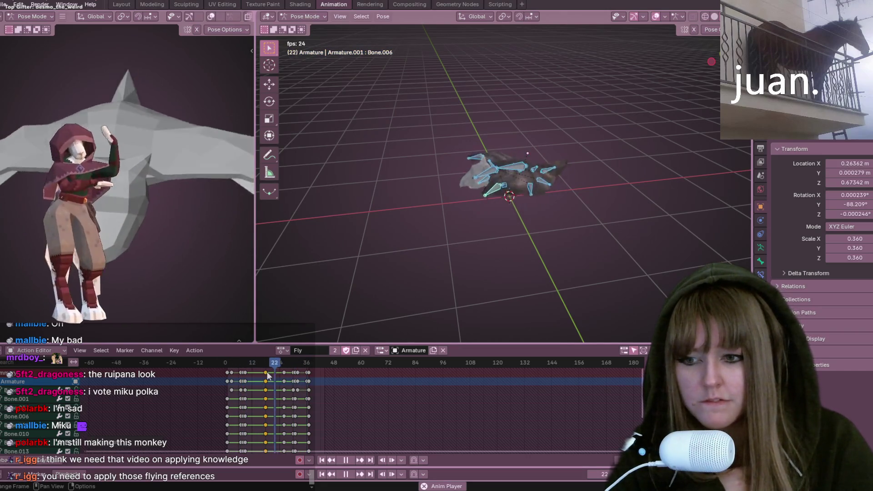
Step: Shift the selected wing keys five frames later and watch the retimed loop
key("g")
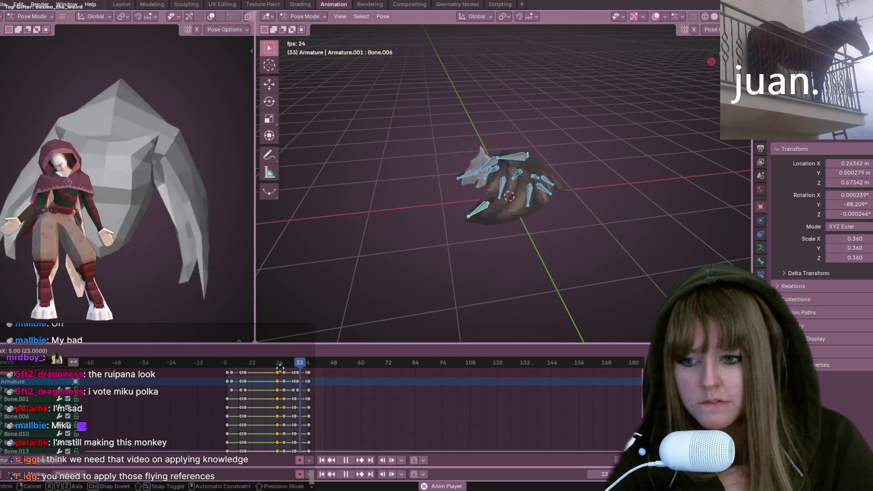
left_click(280, 368)
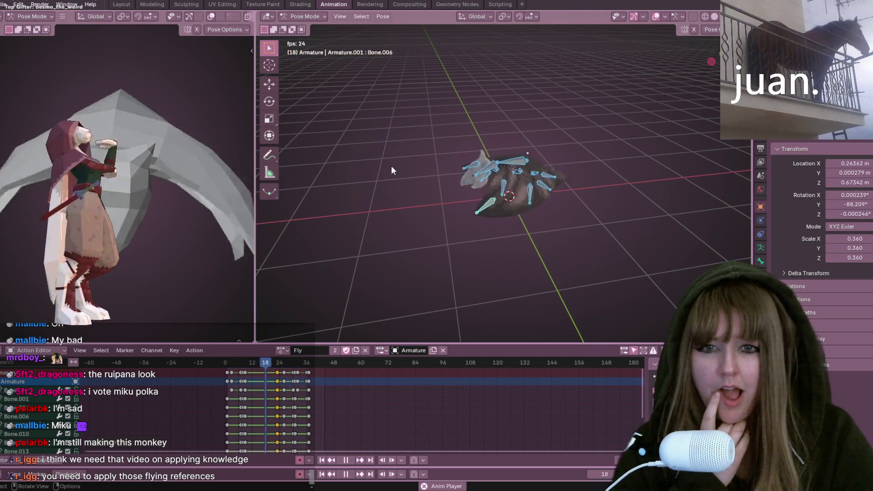
mouse_move(691, 90)
middle_mouse_down()
mouse_move(653, 120)
mouse_move(656, 147)
middle_mouse_up()
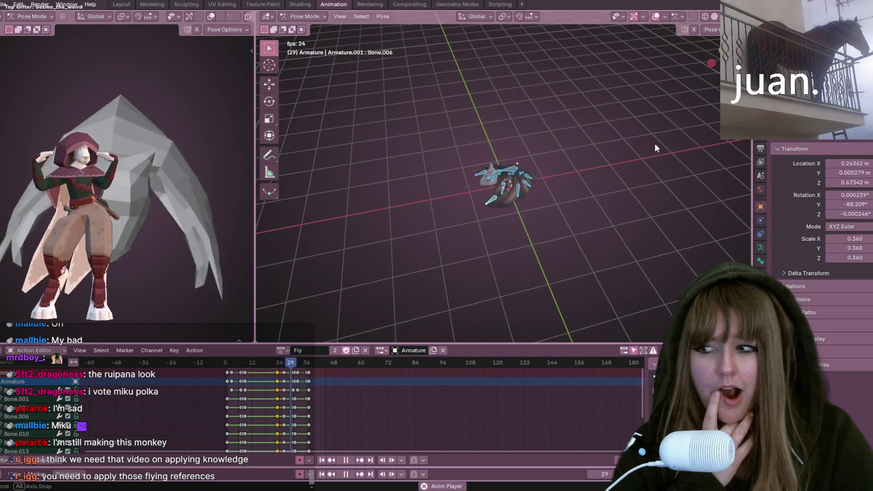